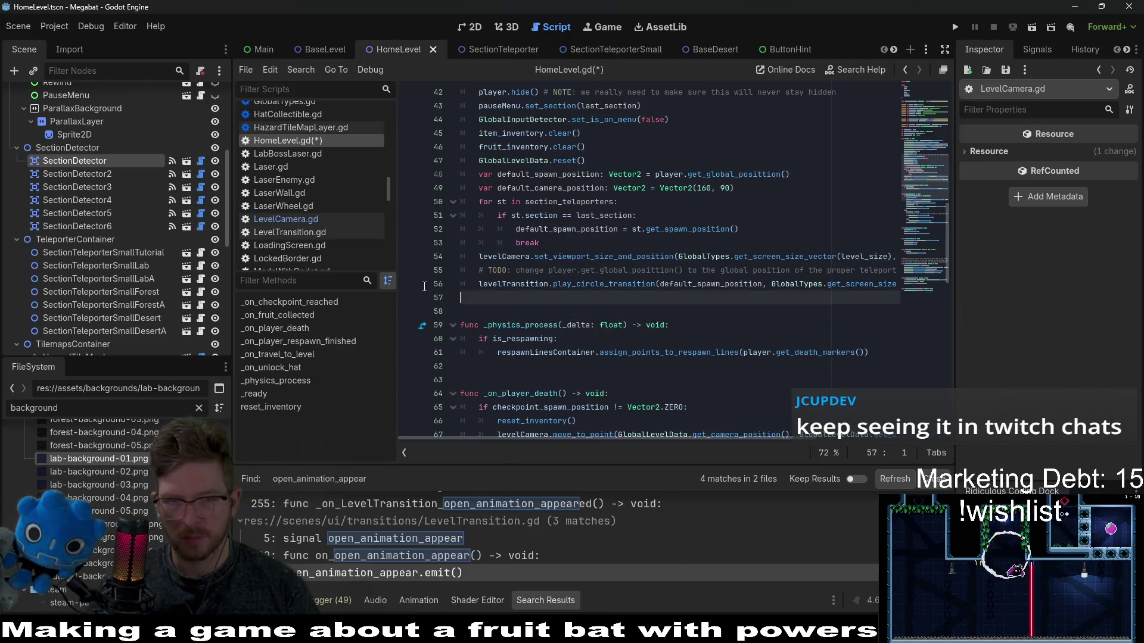
# Step: Declare 'var default_camera_size: Vector2 =' on a new line 49 of HomeLevel.gd
pyautogui.hotkey('ctrl', 'shift', 'Right')
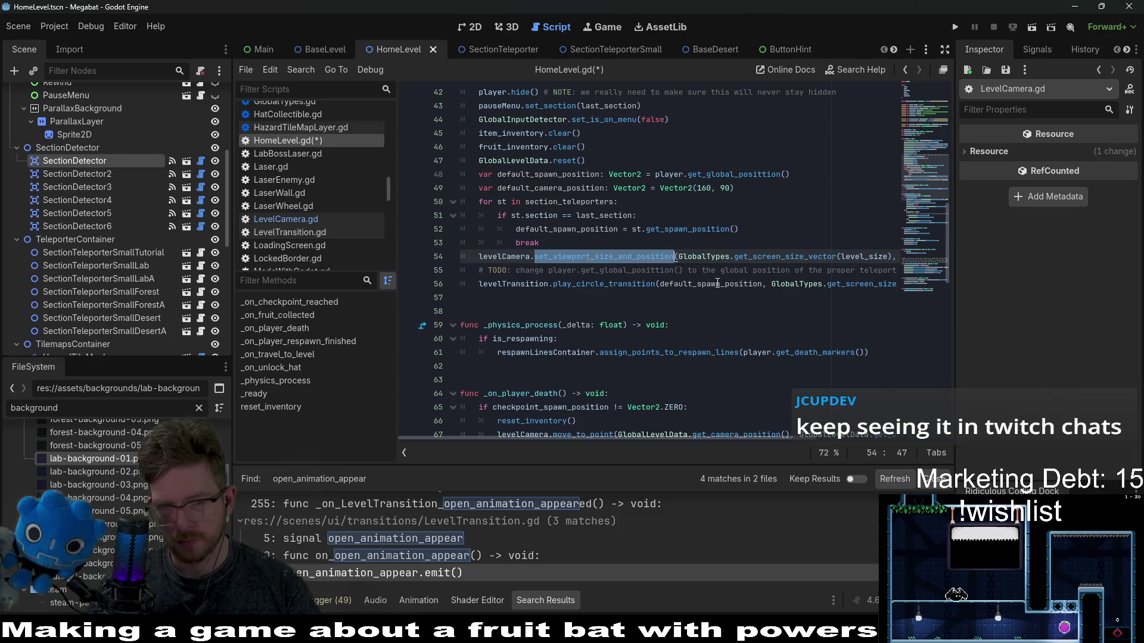
pyautogui.doubleClick(718, 283)
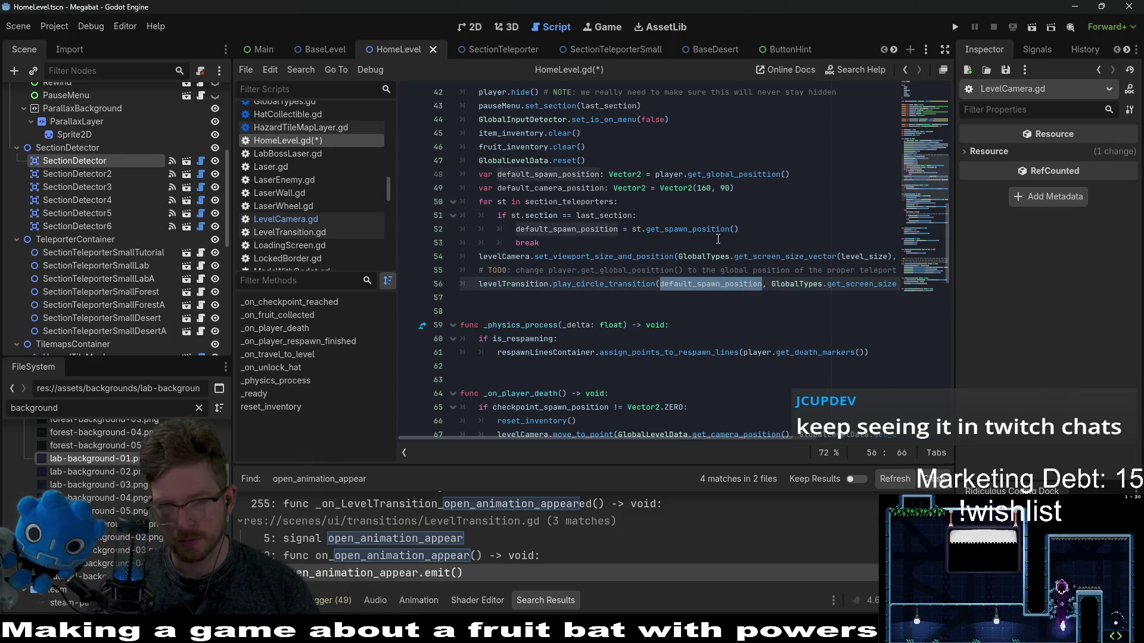
pyautogui.doubleClick(551, 188)
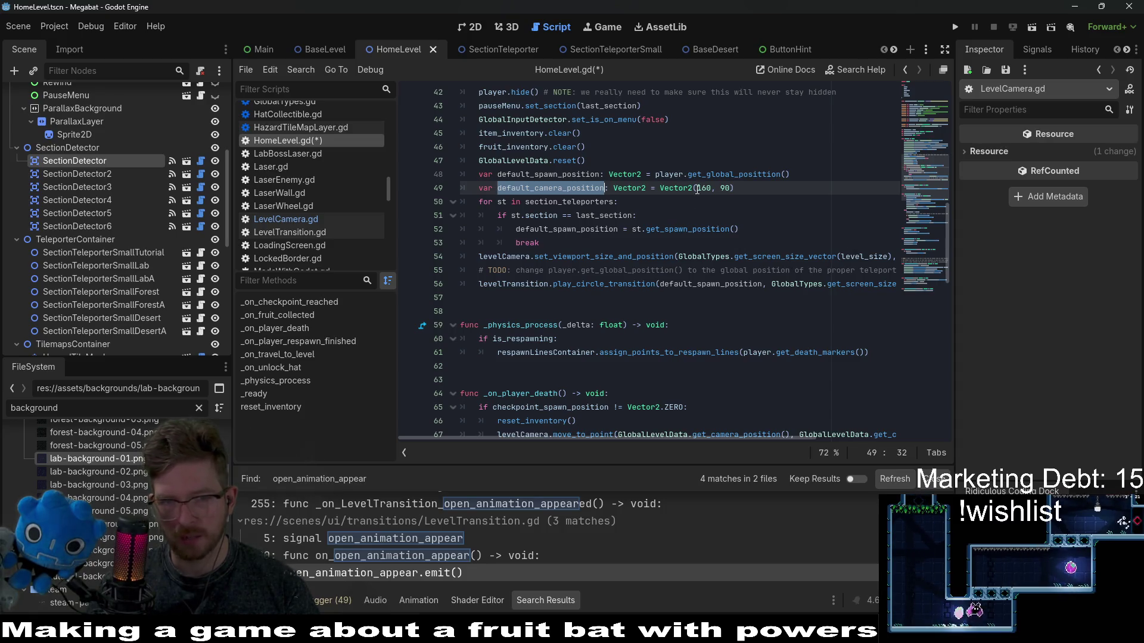
pyautogui.click(771, 183)
pyautogui.click(793, 176)
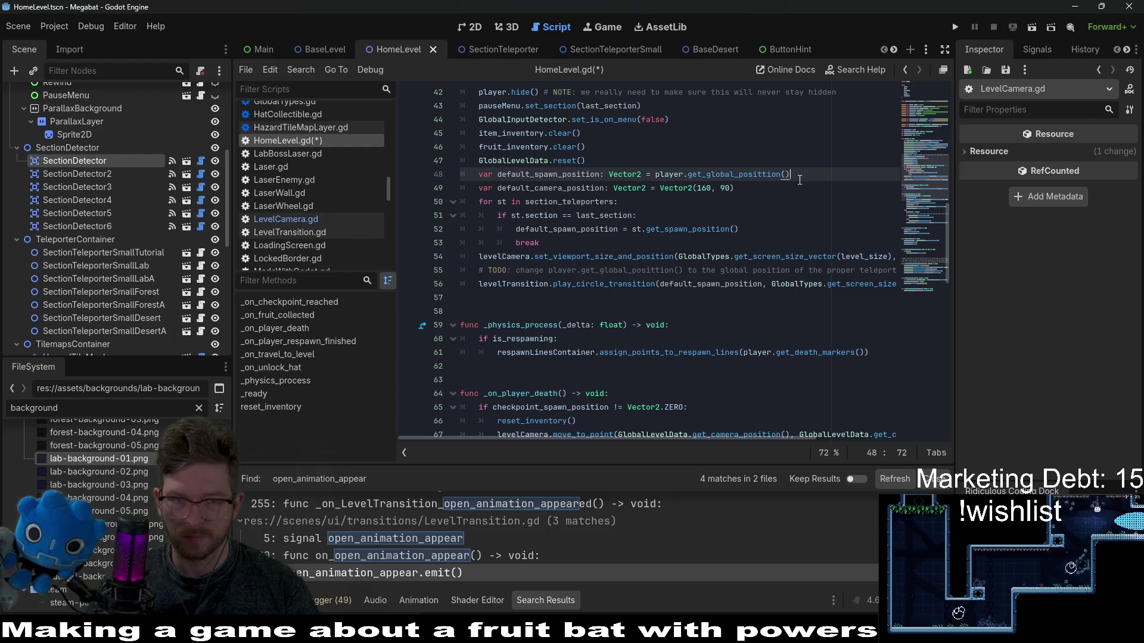
pyautogui.press('Return')
pyautogui.write('var default_')
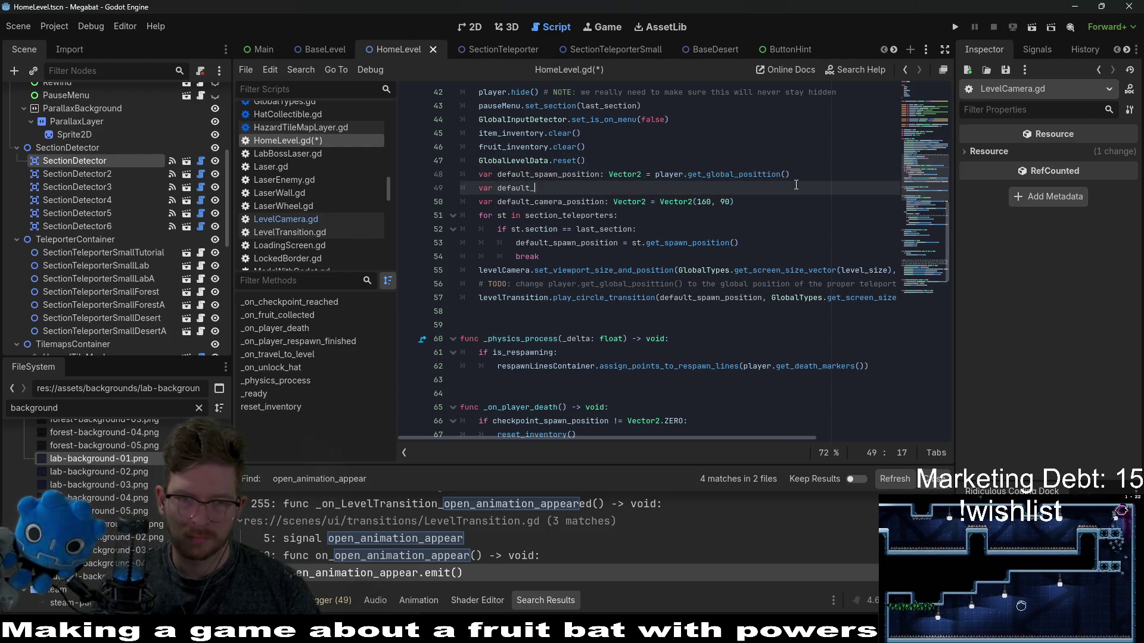
pyautogui.write('am')
pyautogui.press('BackSpace')
pyautogui.press('BackSpace')
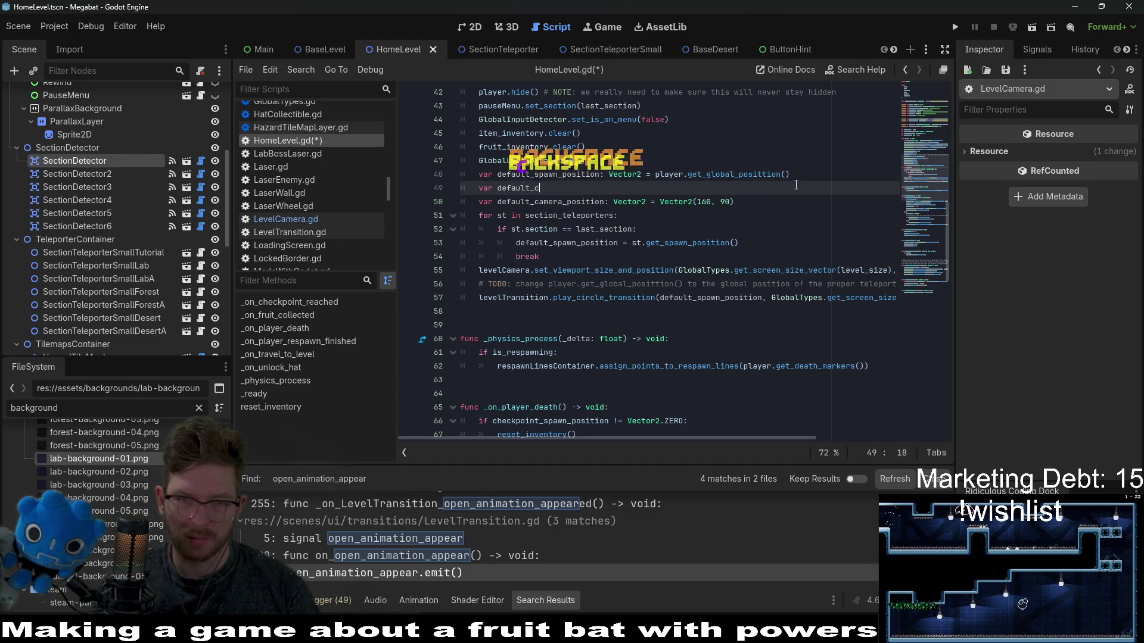
pyautogui.write('camera_size')
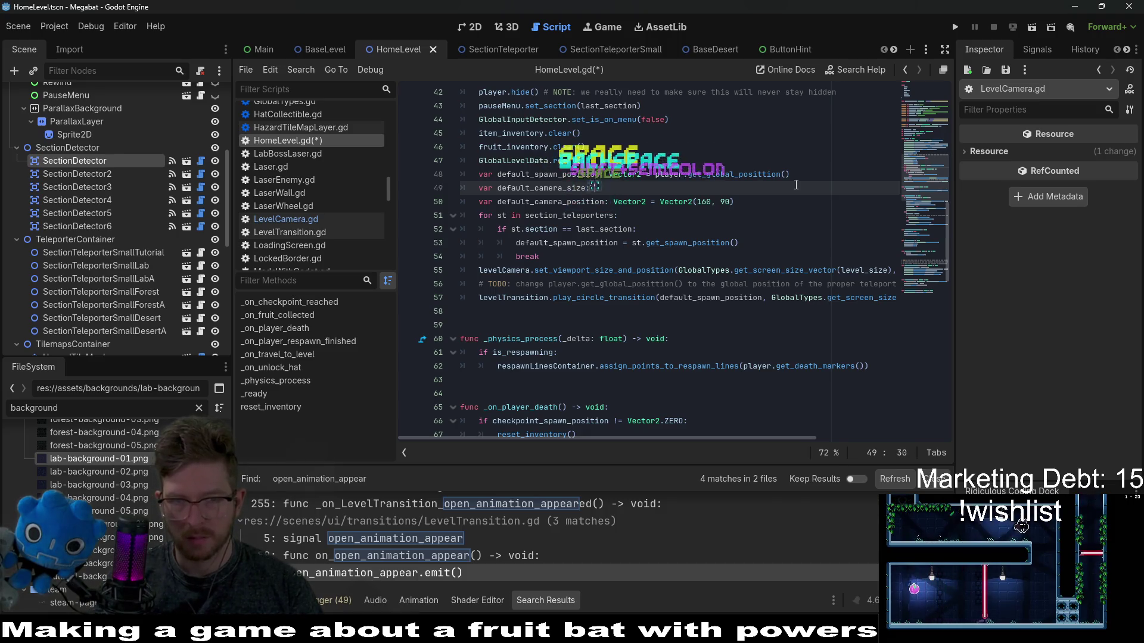
pyautogui.write(': Vector2')
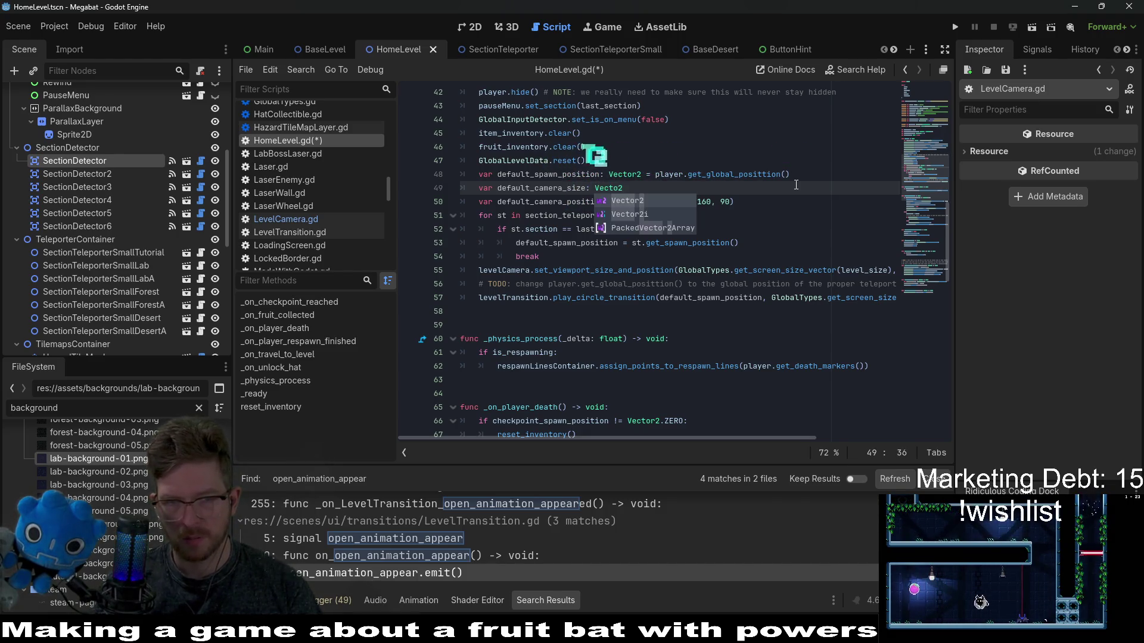
pyautogui.press('Return')
pyautogui.write('=')
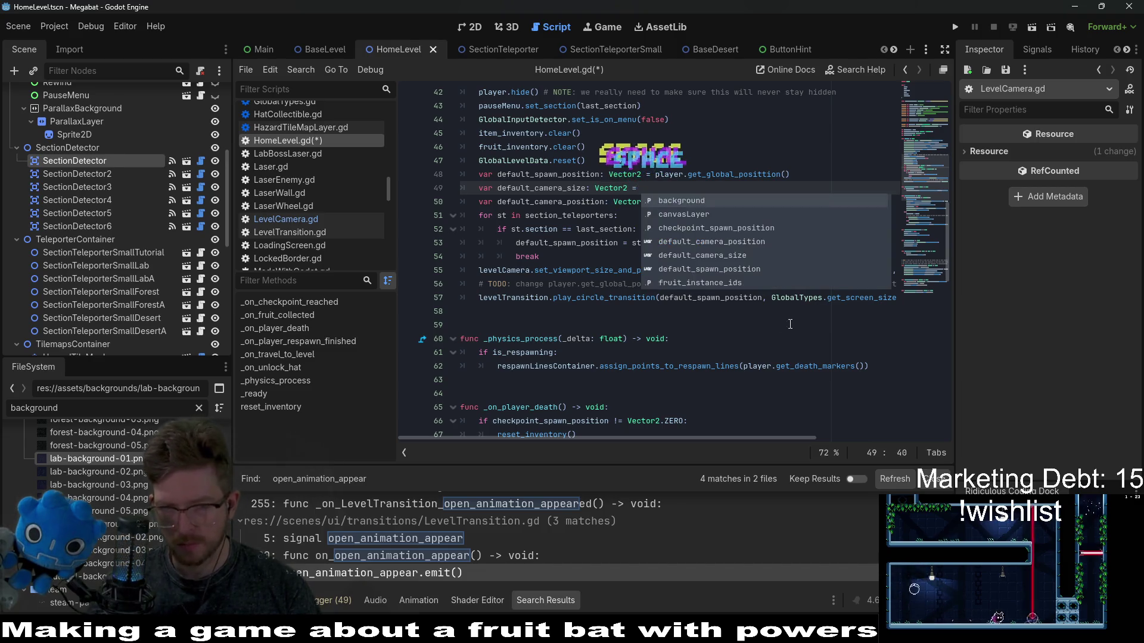
# Step: Move GlobalTypes.get_screen_size_vector(level_size) from line 55 into default_camera_size's initial value
pyautogui.click(674, 380)
pyautogui.moveTo(680, 270)
pyautogui.mouseDown()
pyautogui.moveTo(891, 271)
pyautogui.moveTo(760, 272)
pyautogui.mouseUp()
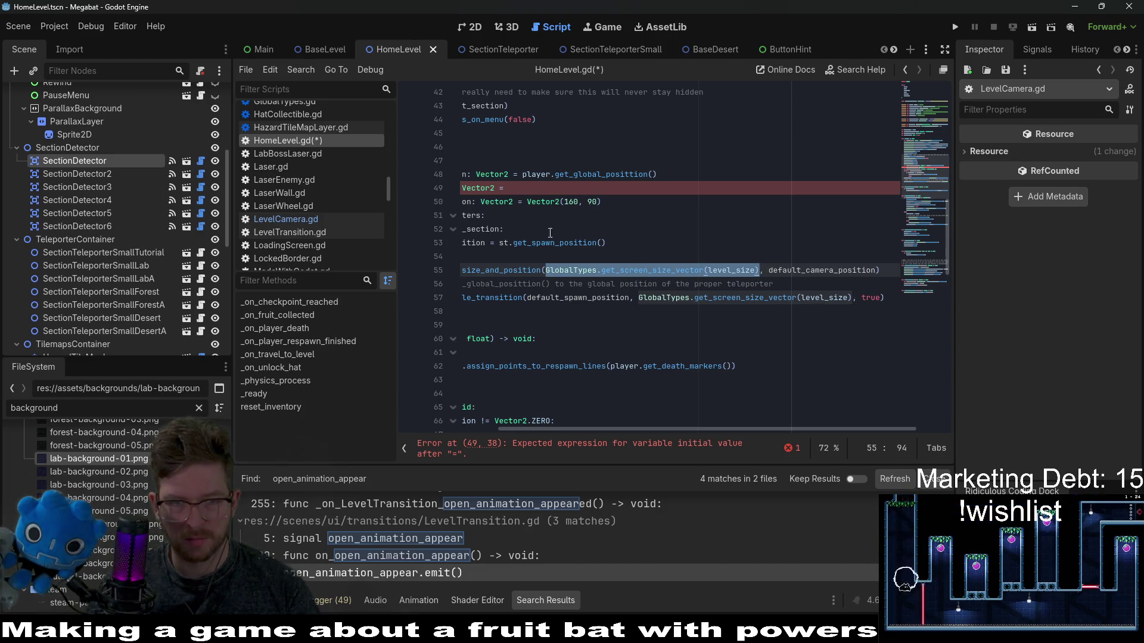
pyautogui.hotkey('ctrl', 'x')
pyautogui.click(510, 218)
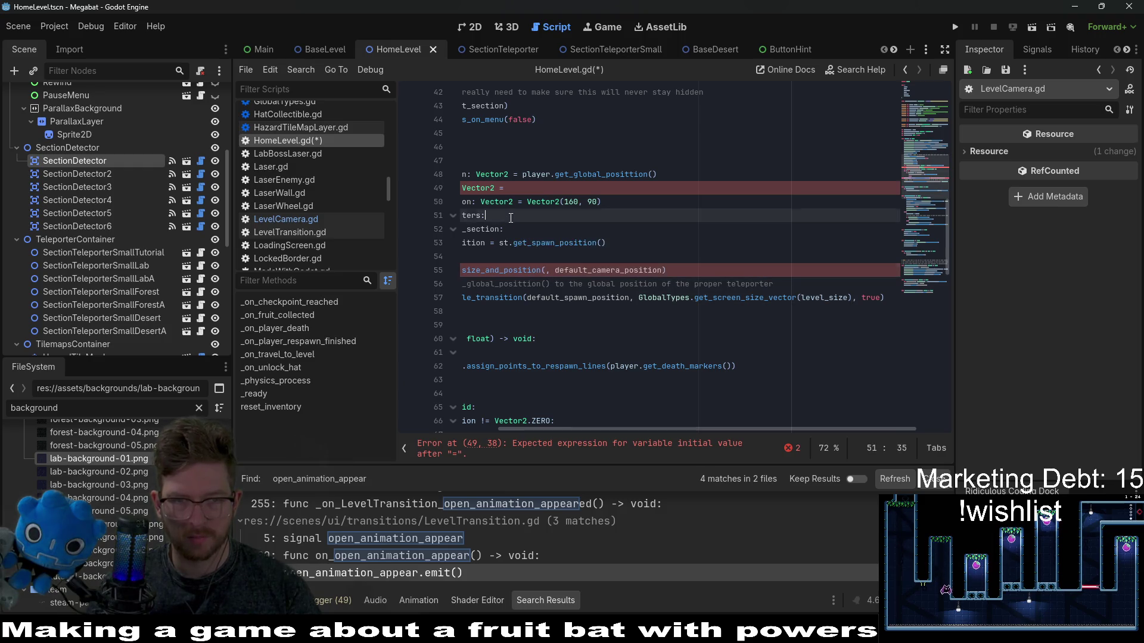
pyautogui.hotkey('ctrl', 'v')
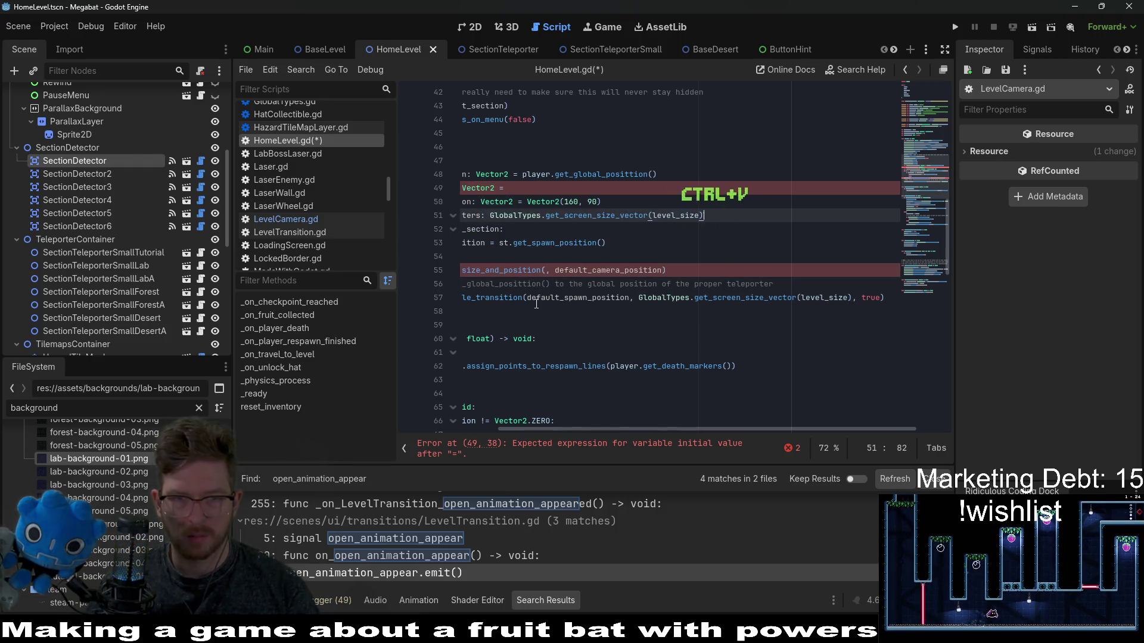
pyautogui.hotkey('ctrl', 'z')
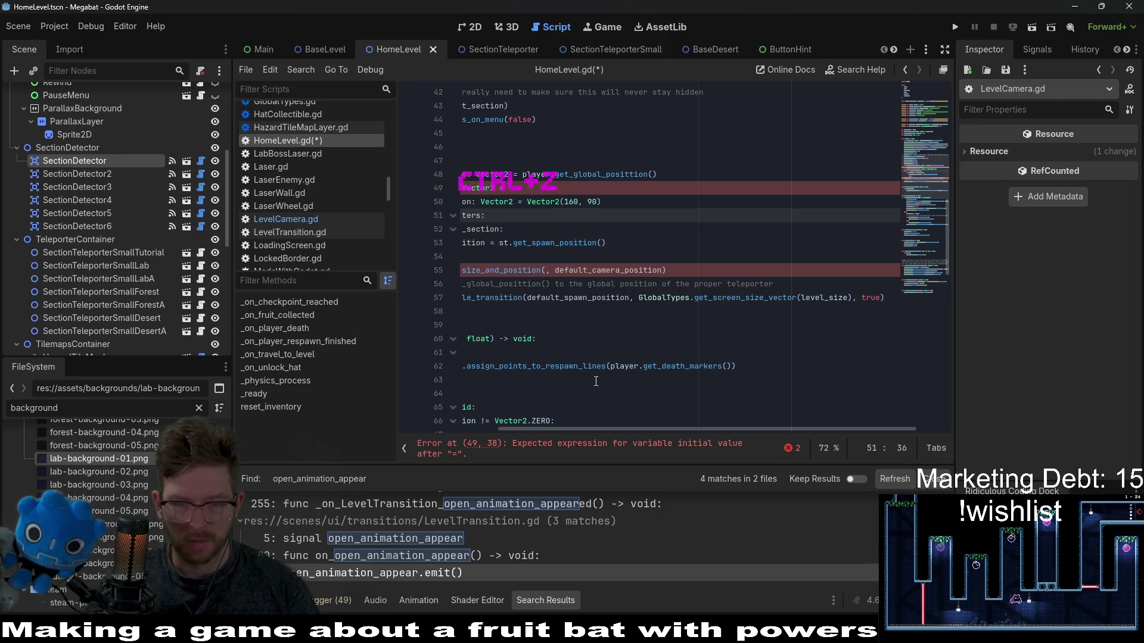
pyautogui.click(517, 189)
pyautogui.hotkey('ctrl', 'v')
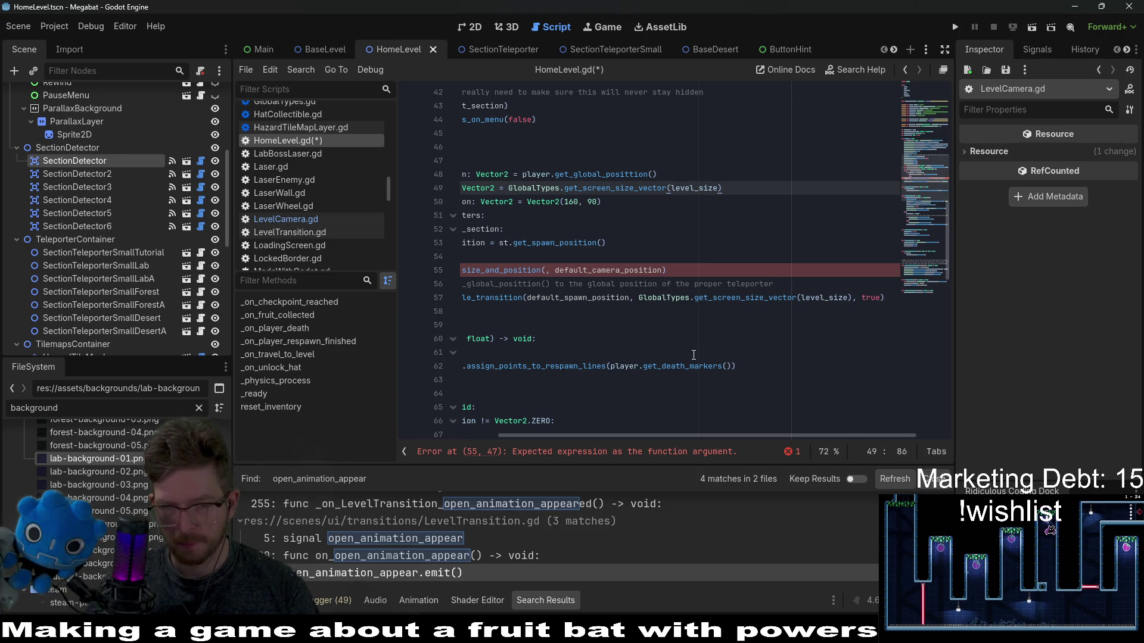
pyautogui.moveTo(665, 360); pyautogui.dragTo(406, 325)
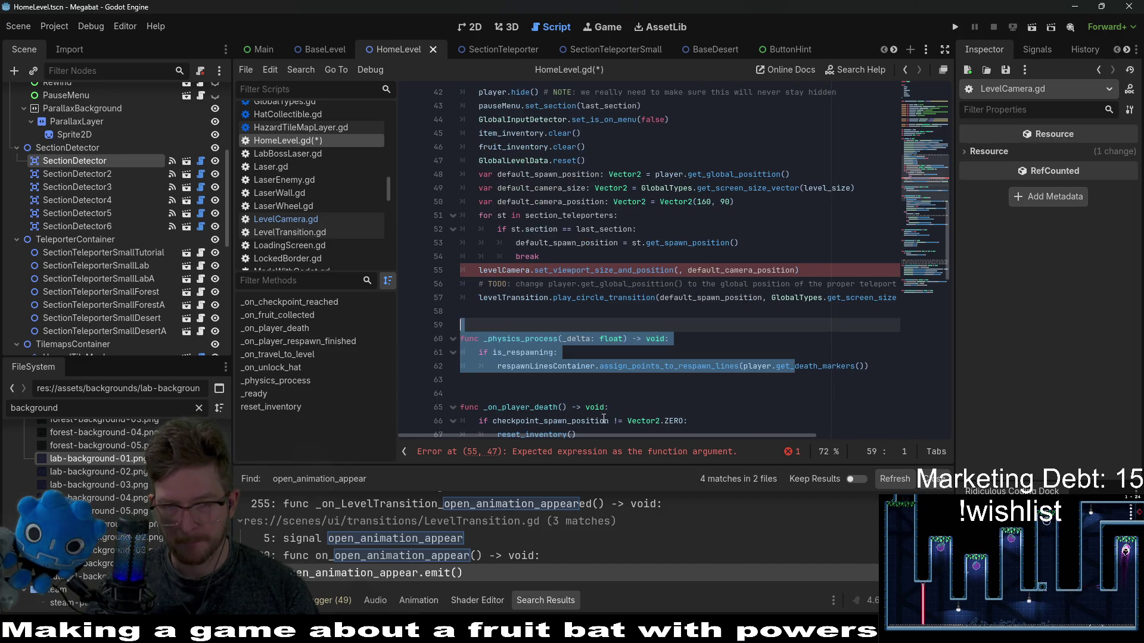
# Step: Replace the screen-size call on line 57 with default_camera_size, deleting the stray G
pyautogui.moveTo(645, 435)
pyautogui.mouseDown()
pyautogui.moveTo(728, 423)
pyautogui.moveTo(735, 436)
pyautogui.moveTo(613, 438)
pyautogui.mouseUp()
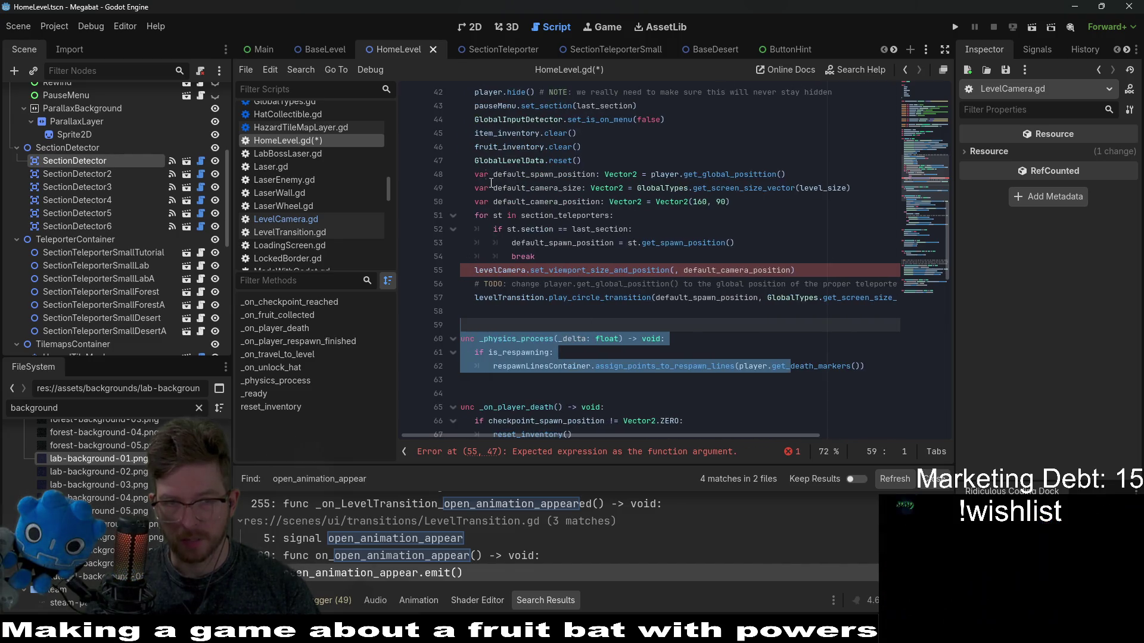
pyautogui.click(527, 188)
pyautogui.moveTo(728, 435); pyautogui.dragTo(830, 343)
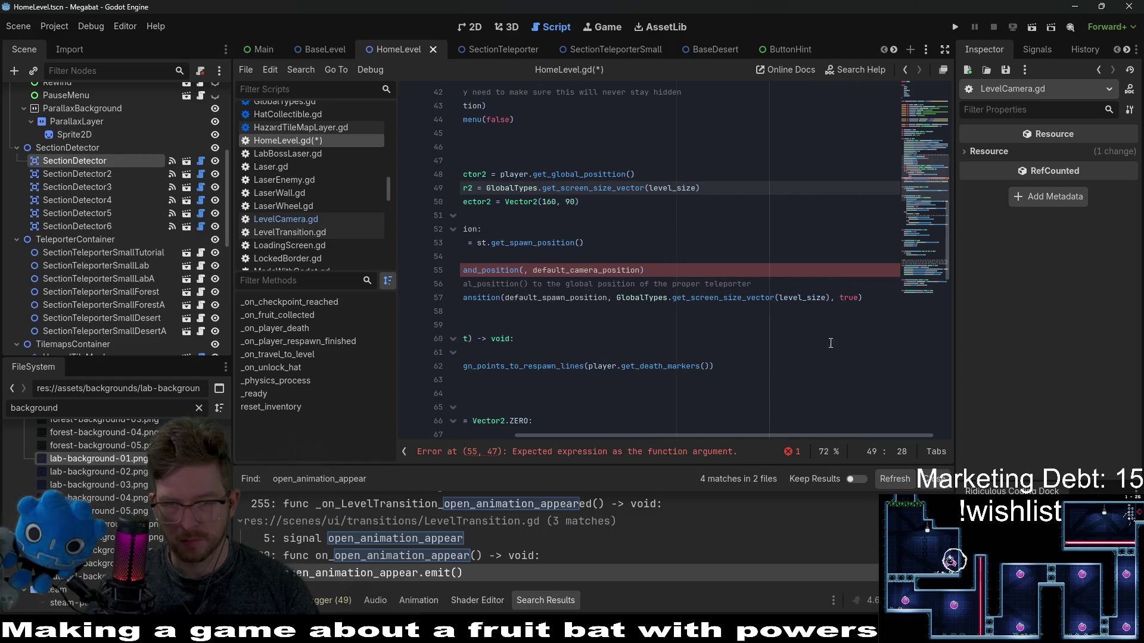
pyautogui.moveTo(830, 297); pyautogui.dragTo(622, 298)
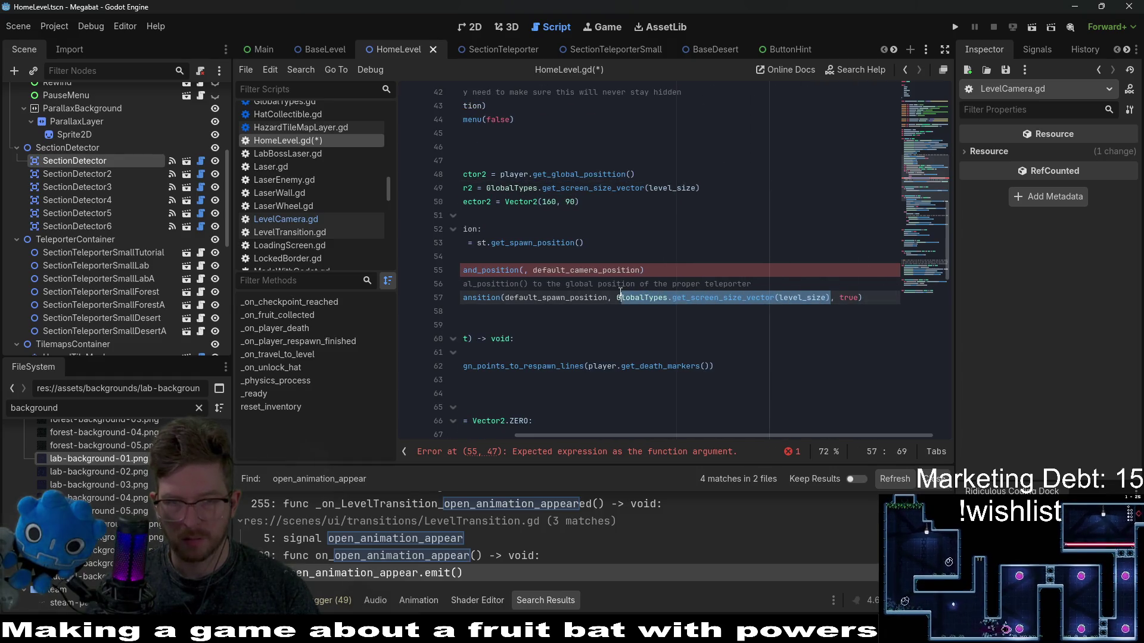
pyautogui.hotkey('ctrl', 'v')
pyautogui.moveTo(691, 439); pyautogui.dragTo(613, 438)
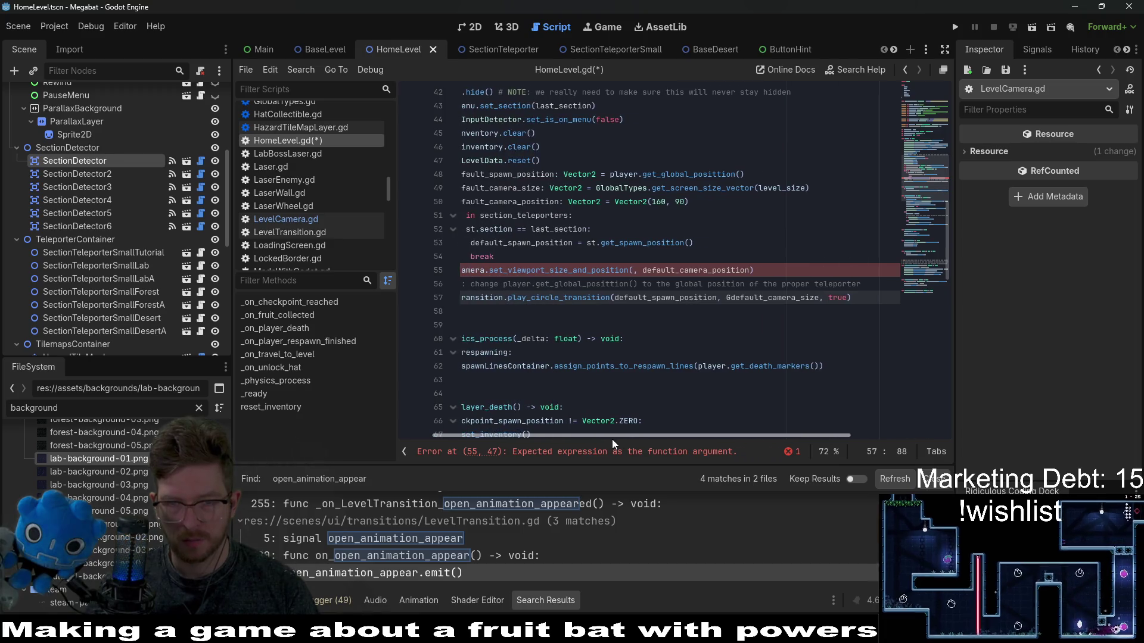
pyautogui.click(730, 298)
pyautogui.press('BackSpace')
# Step: Jump to the get_spawn_position definition in SectionTeleporterSmall.gd
pyautogui.moveTo(656, 437)
pyautogui.mouseDown()
pyautogui.moveTo(581, 435)
pyautogui.moveTo(645, 430)
pyautogui.moveTo(614, 434)
pyautogui.mouseUp()
pyautogui.click(692, 242)
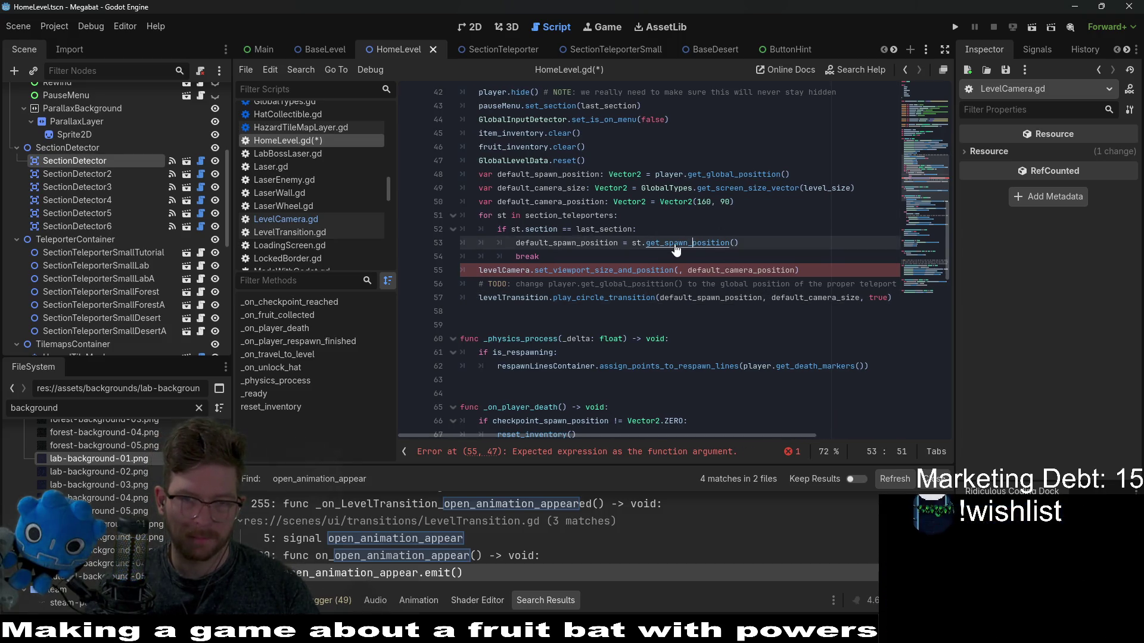
pyautogui.keyDown('ctrl'); pyautogui.click(675, 245); pyautogui.keyUp('ctrl')
# Step: Write get_section_detector_size() -> Vector2 returning section_detector_scene., then open SectionDetector.gd
pyautogui.click(597, 311)
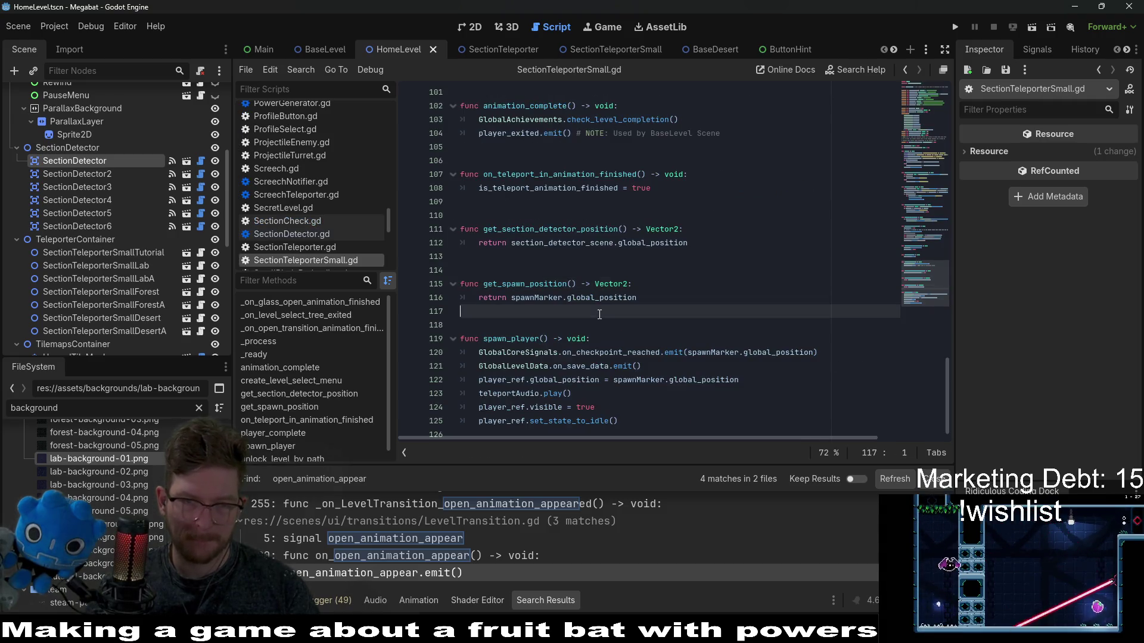
pyautogui.click(517, 258)
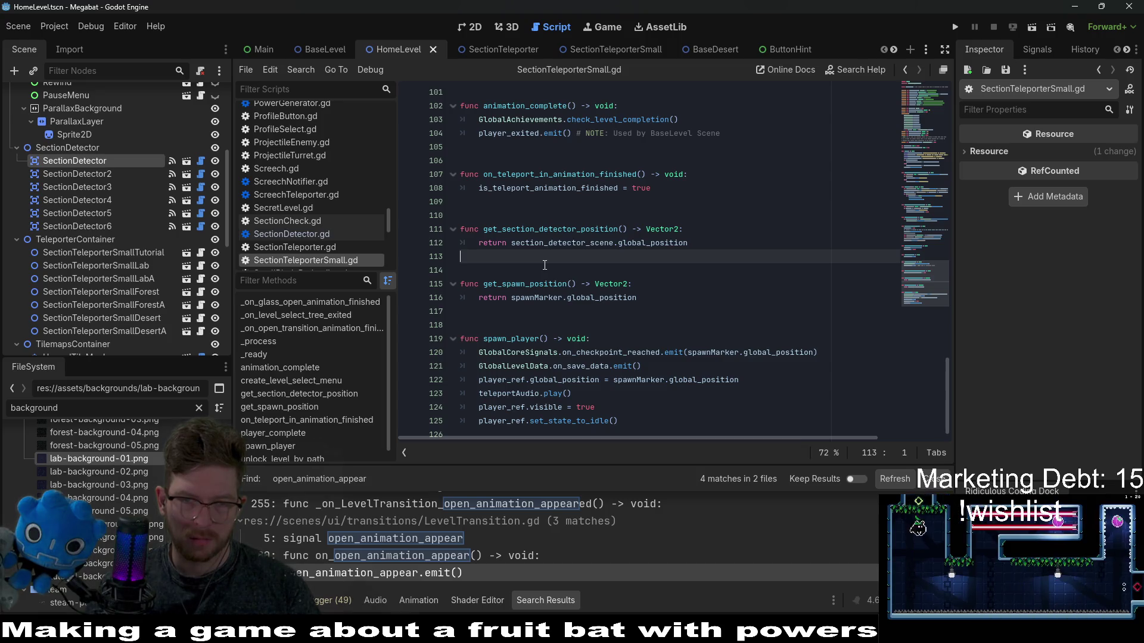
pyautogui.press('Return')
pyautogui.press('Return')
pyautogui.press('Return')
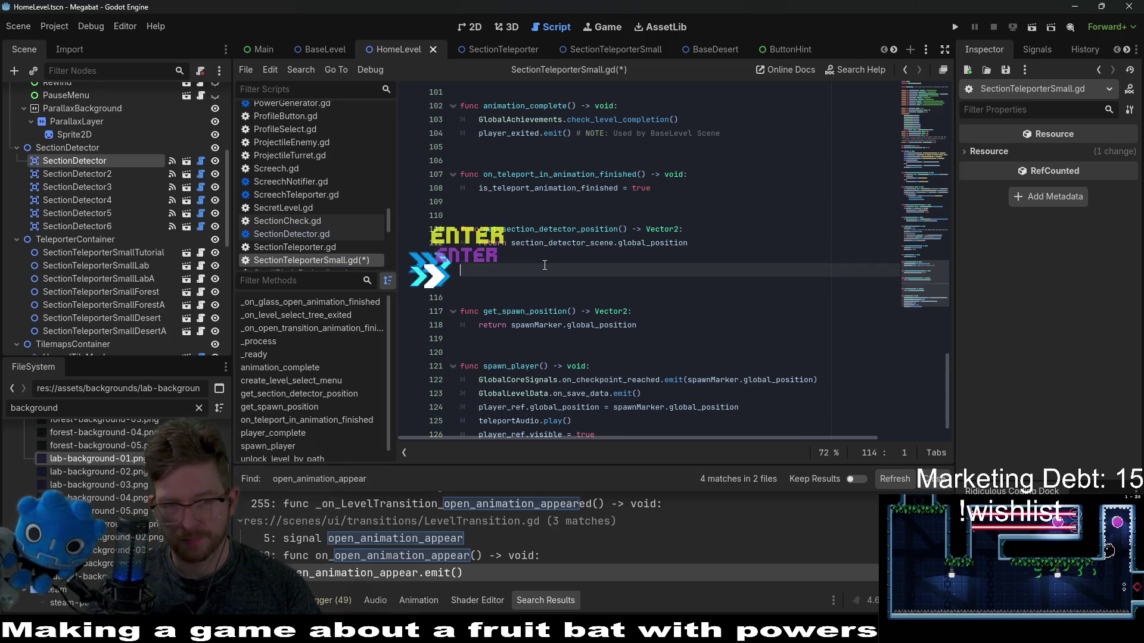
pyautogui.press('Up')
pyautogui.write('func get_')
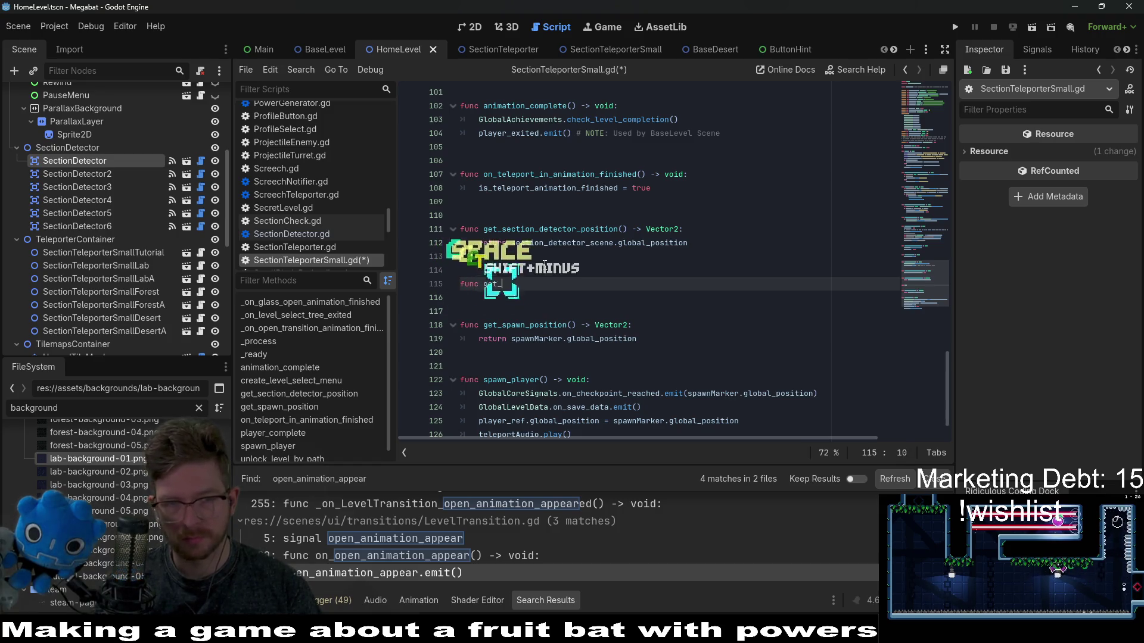
pyautogui.write('section_detec')
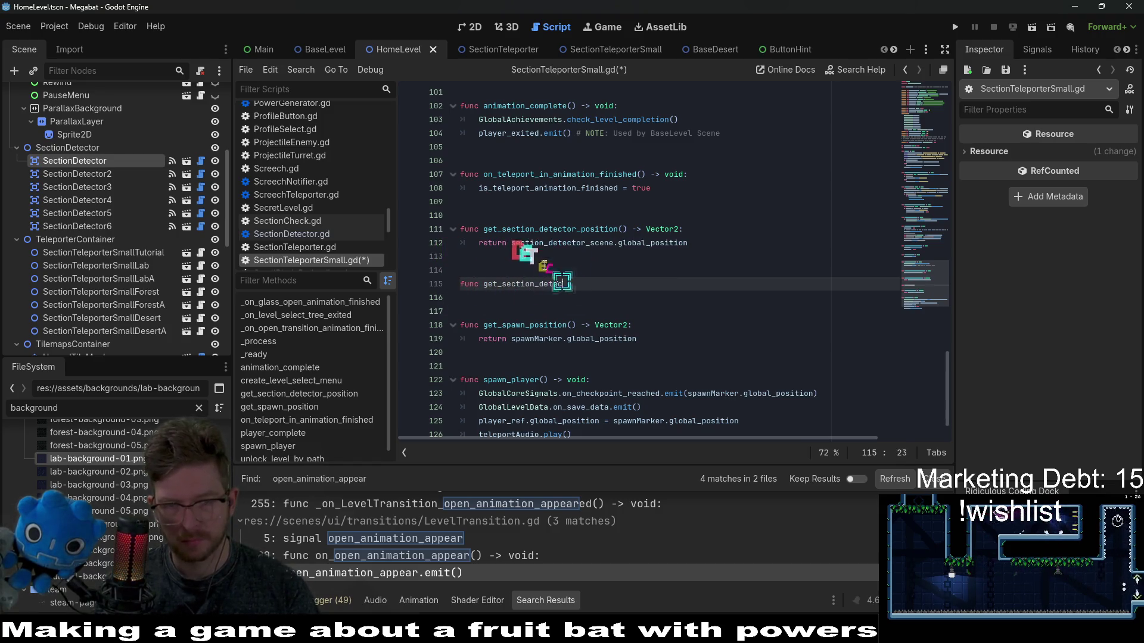
pyautogui.write('tor_size() -')
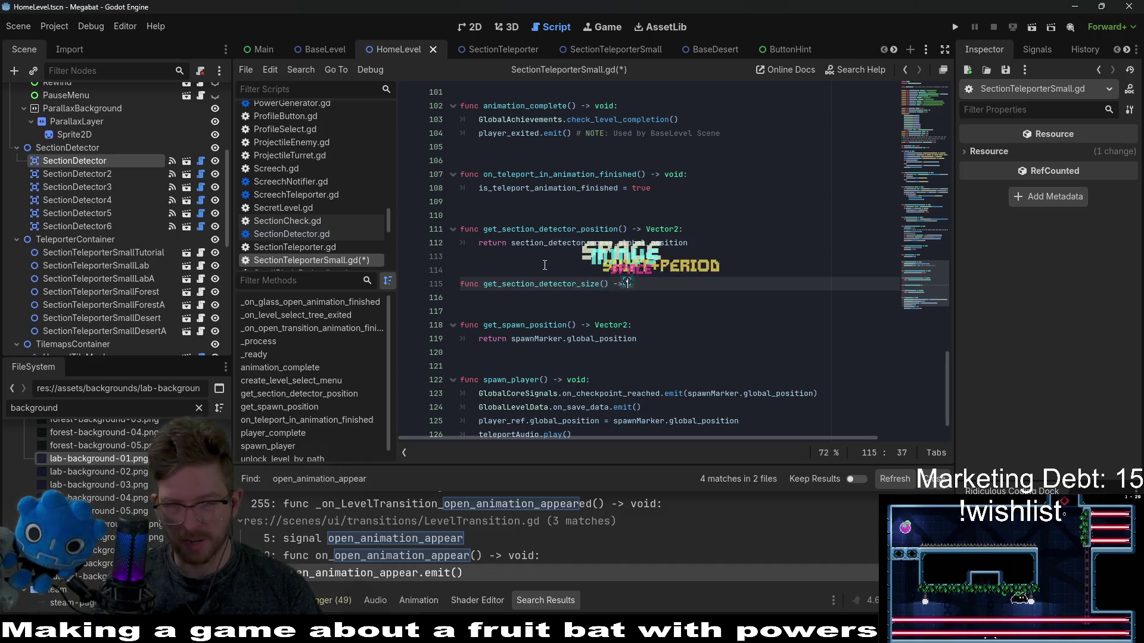
pyautogui.write('> Ve')
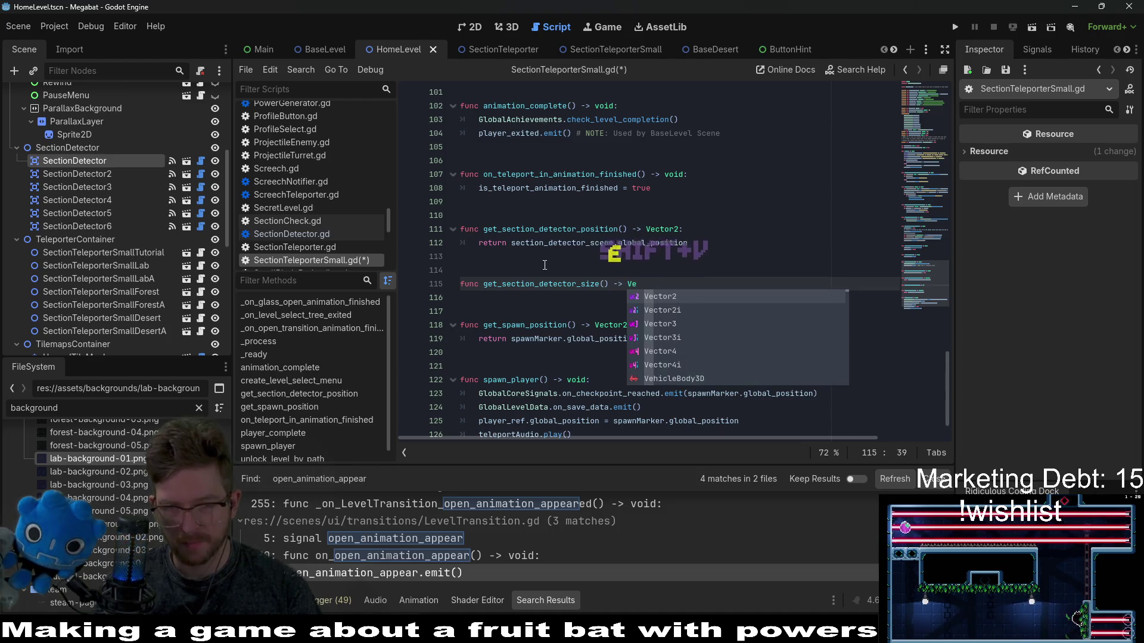
pyautogui.press('Return')
pyautogui.write(':')
pyautogui.press('Return')
pyautogui.write('return section_d')
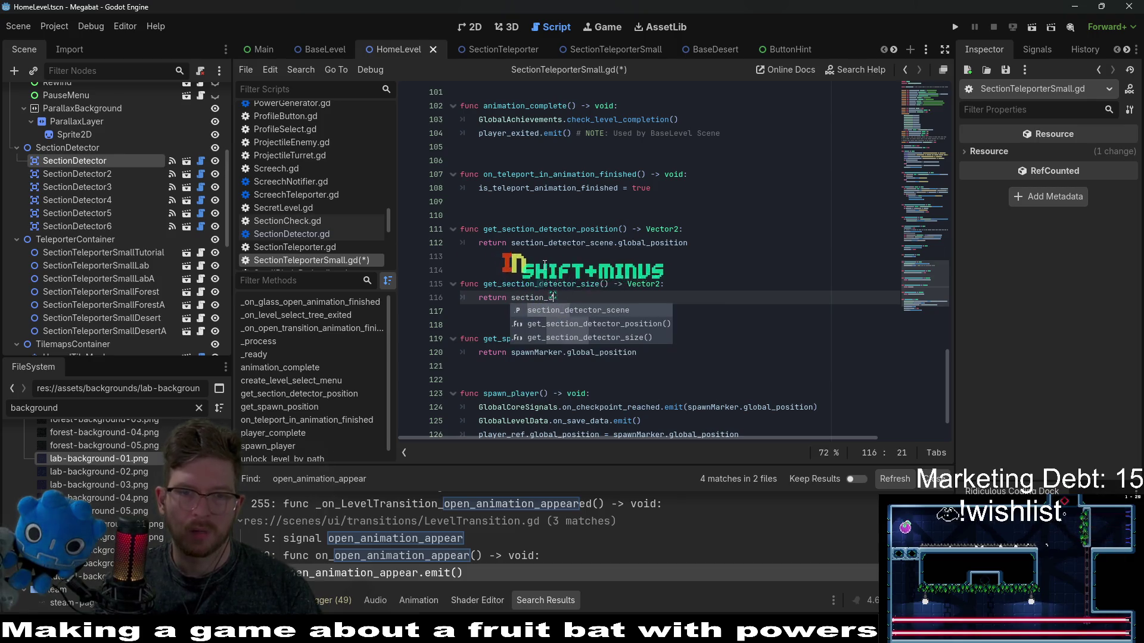
pyautogui.press('Return')
pyautogui.write('.')
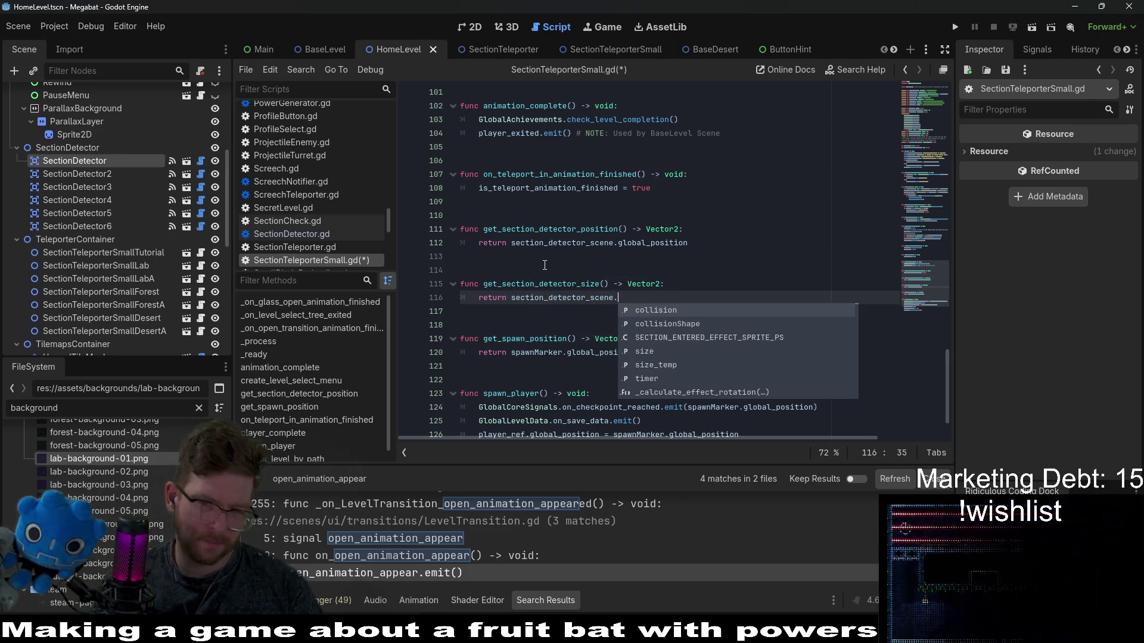
pyautogui.keyDown('ctrl'); pyautogui.click(602, 255); pyautogui.keyUp('ctrl')
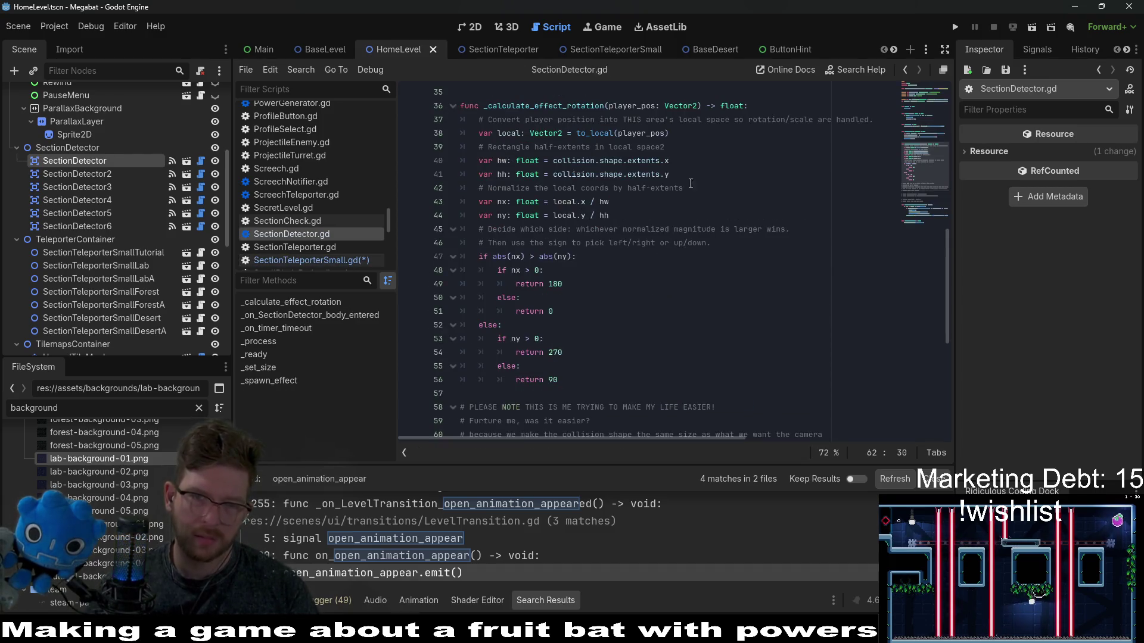
# Step: Search SectionDetector.gd for every occurrence of 'size'
pyautogui.scroll(3, 690, 184)
pyautogui.scroll(6, 684, 190)
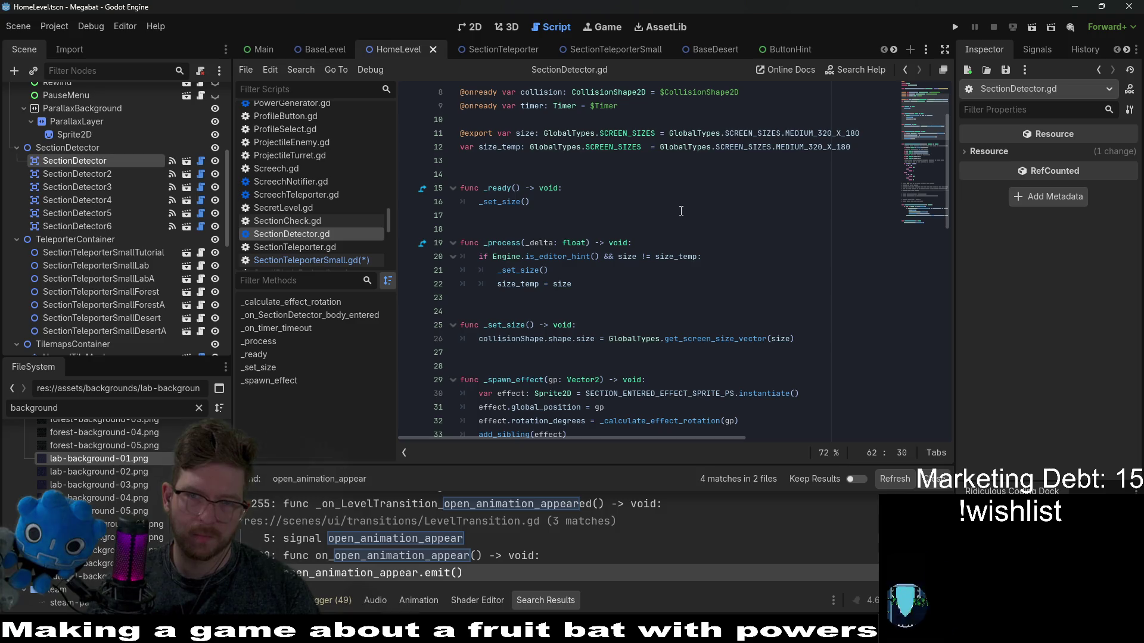
pyautogui.click(529, 133)
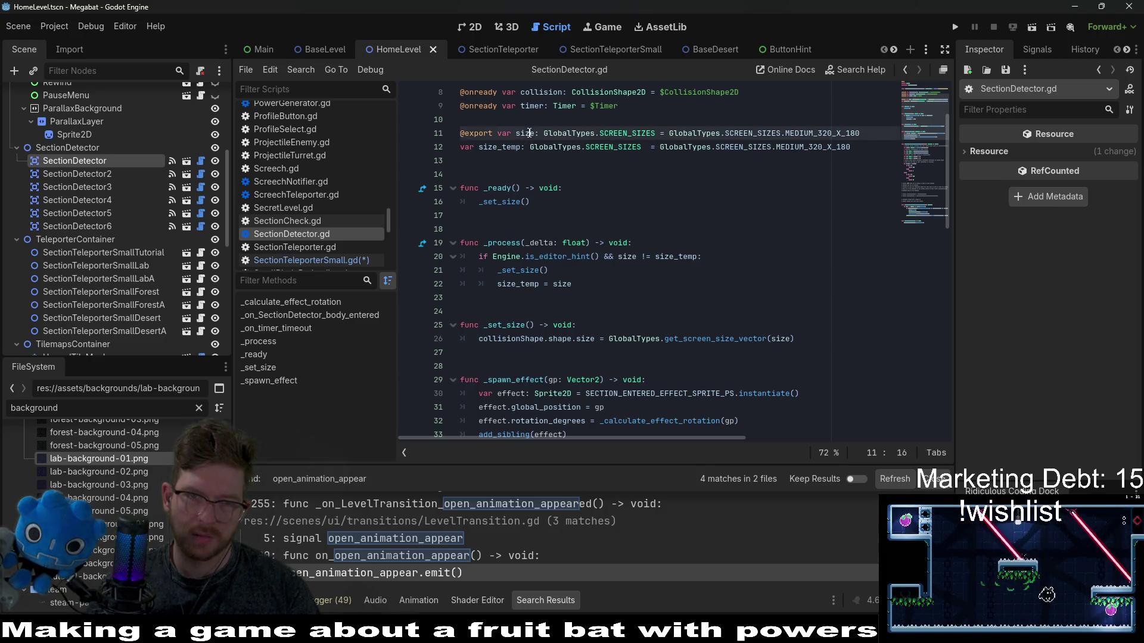
pyautogui.hotkey('ctrl', 'f')
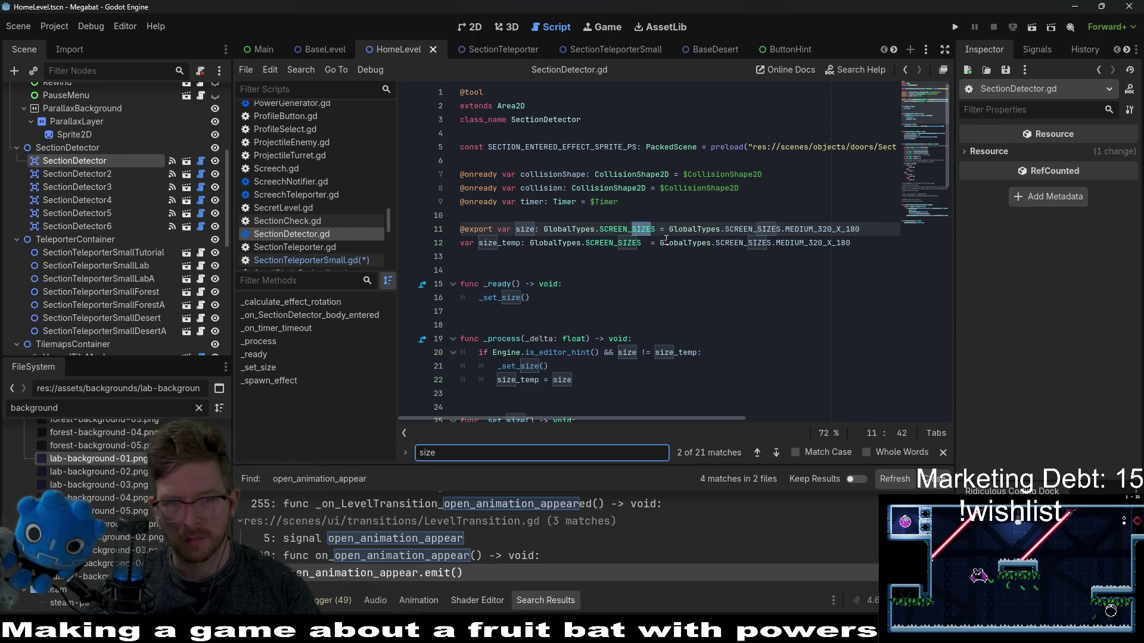
pyautogui.press('Return')
pyautogui.press('Return')
pyautogui.press('Return')
pyautogui.press('Return')
pyautogui.press('Return')
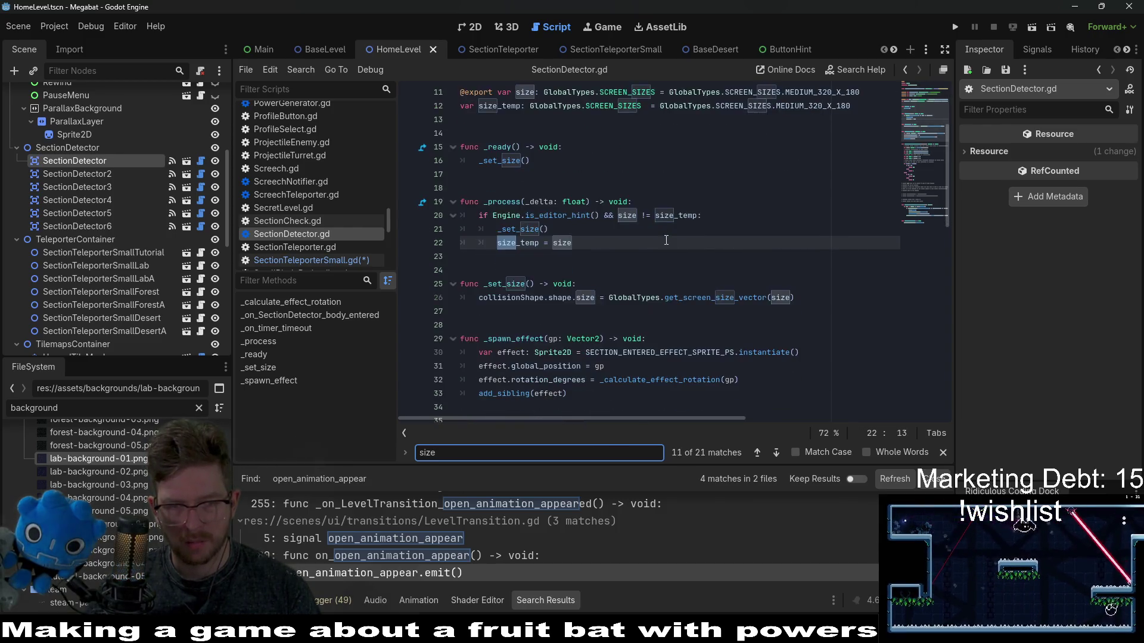
pyautogui.press('Return')
pyautogui.press('Return')
pyautogui.press('Return')
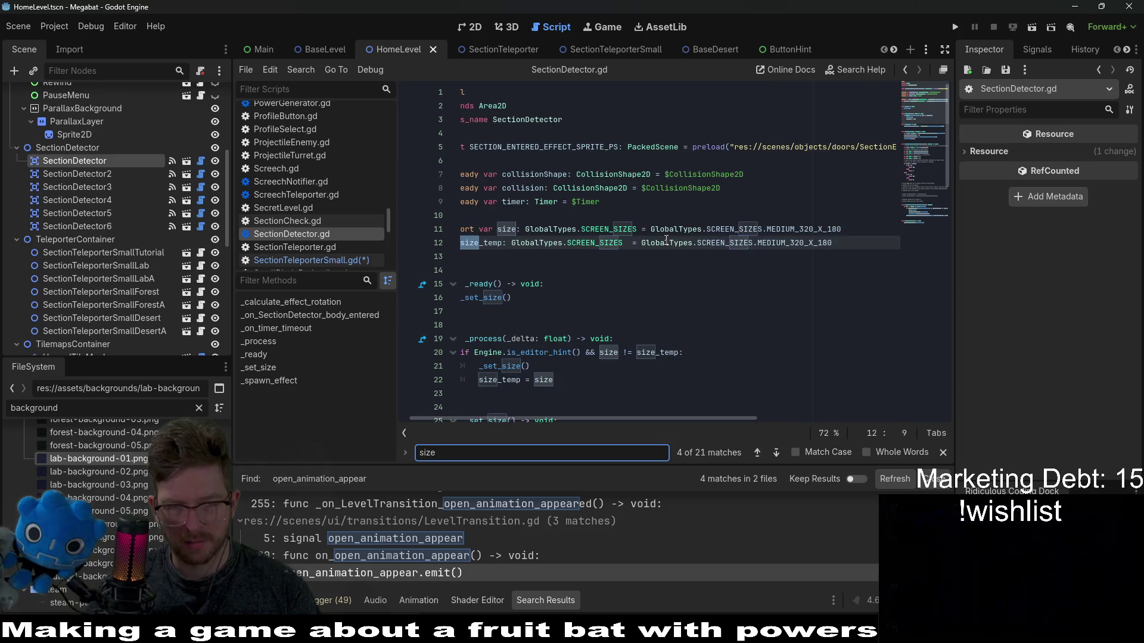
pyautogui.click(571, 298)
# Step: Scroll down to the _set_size function and place the caret on empty line 27
pyautogui.scroll(-4, 570, 302)
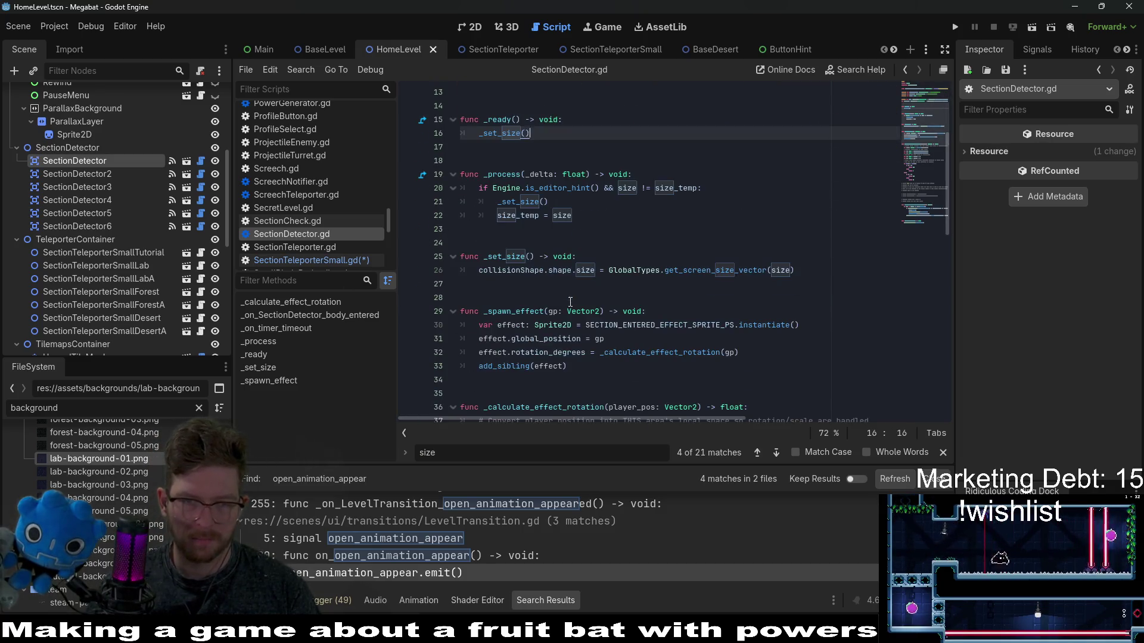
pyautogui.scroll(-1, 572, 218)
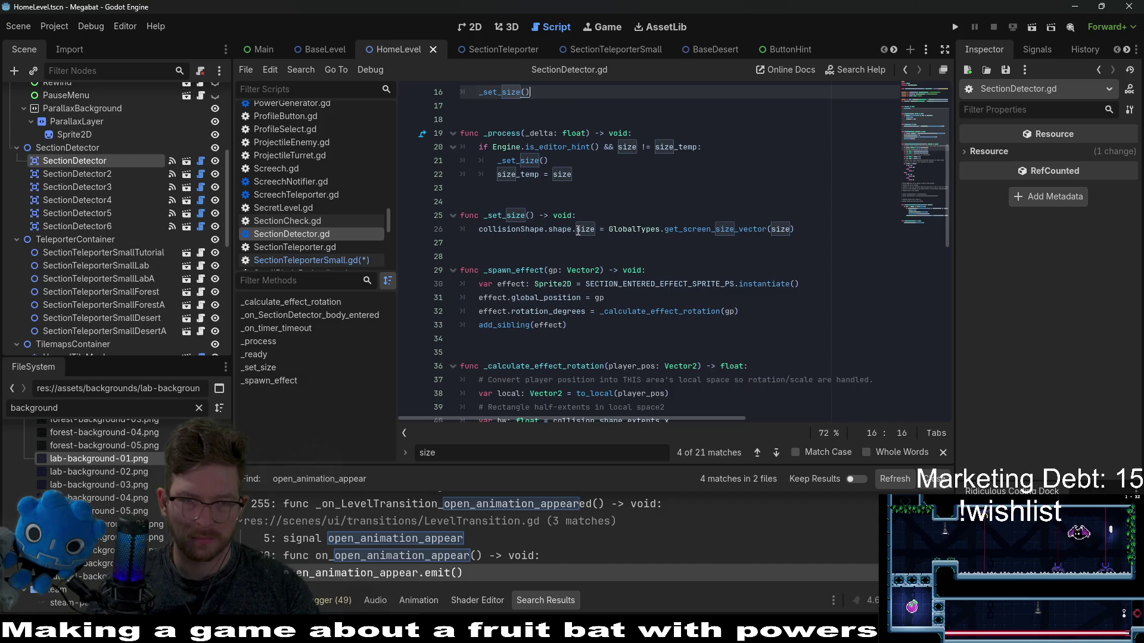
pyautogui.click(522, 244)
# Step: Start a get_size() function below _set_size with a return line in its body
pyautogui.press('Return')
pyautogui.press('Return')
pyautogui.press('Return')
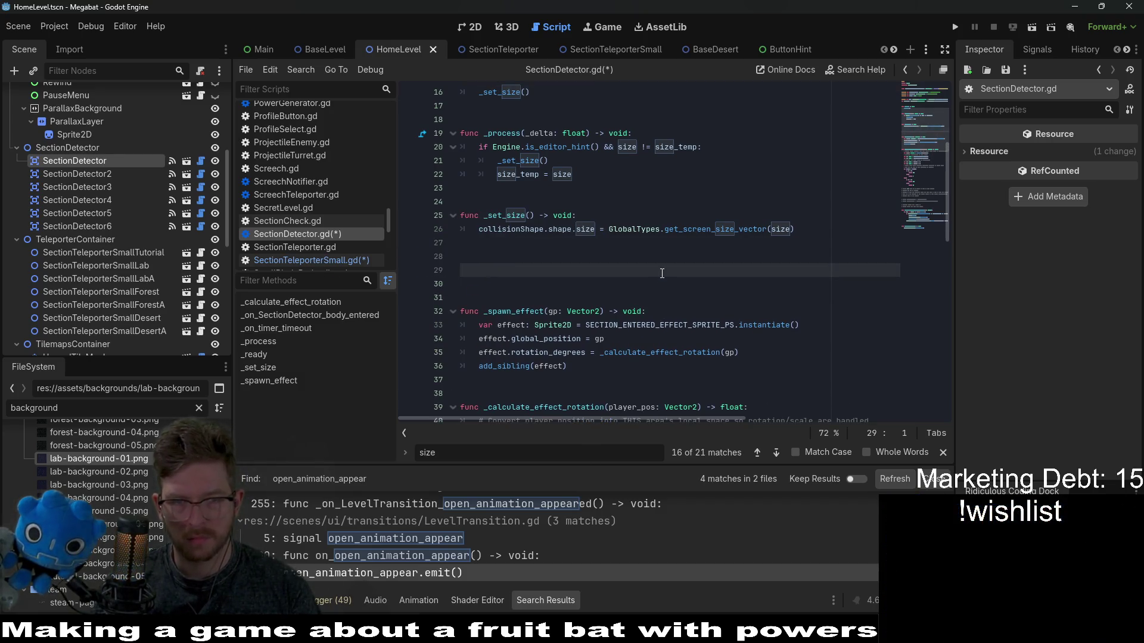
pyautogui.write('func_get_')
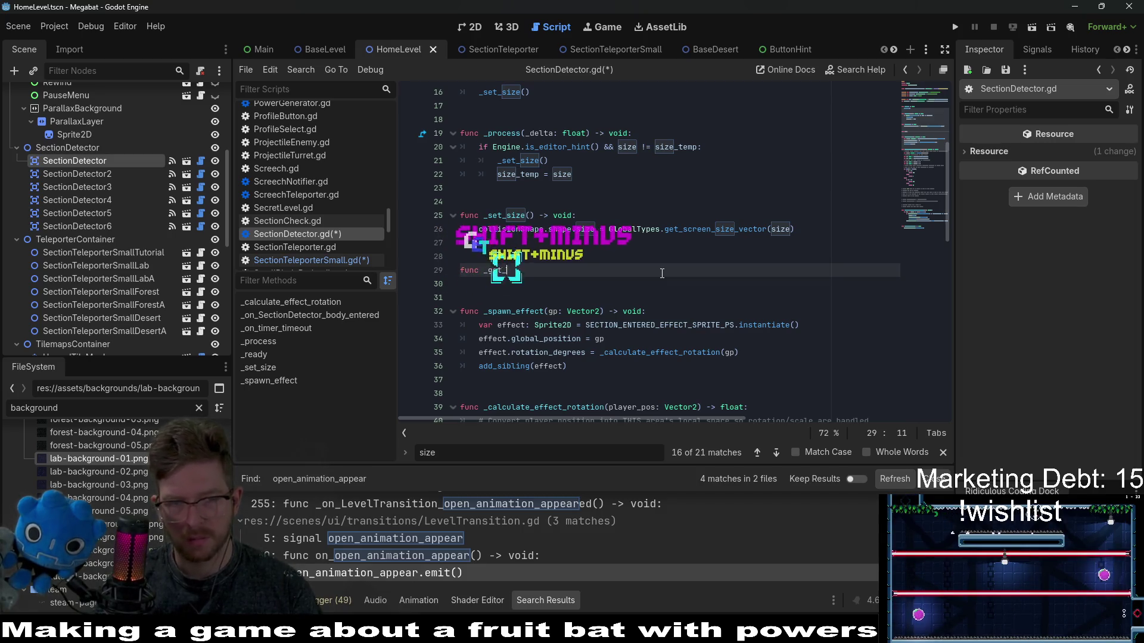
pyautogui.press('BackSpace')
pyautogui.press('BackSpace')
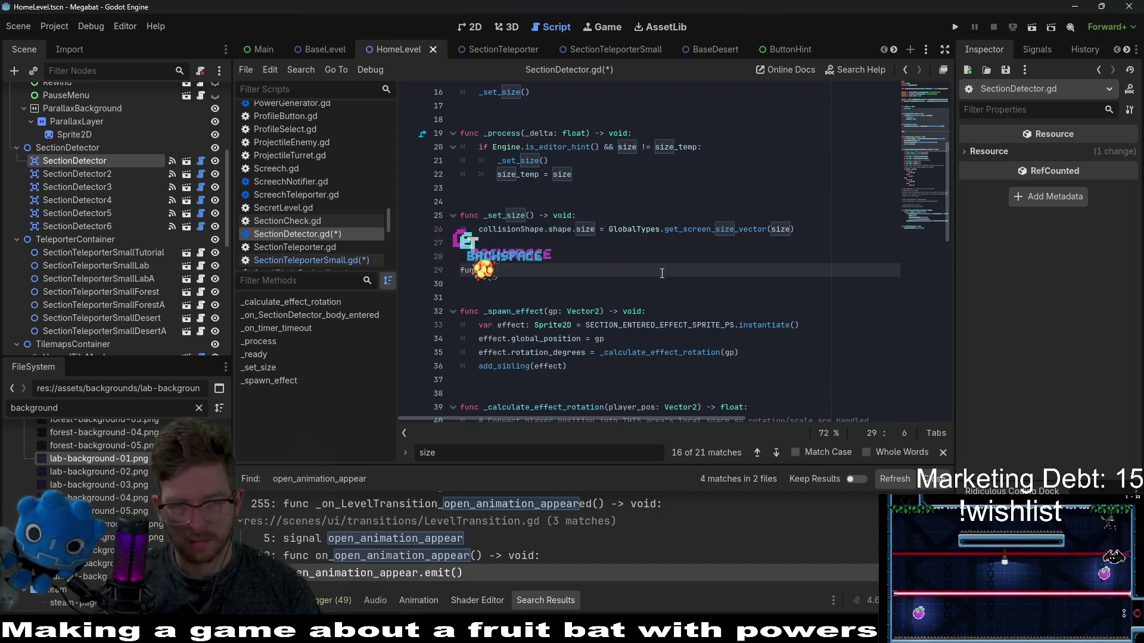
pyautogui.write('set_')
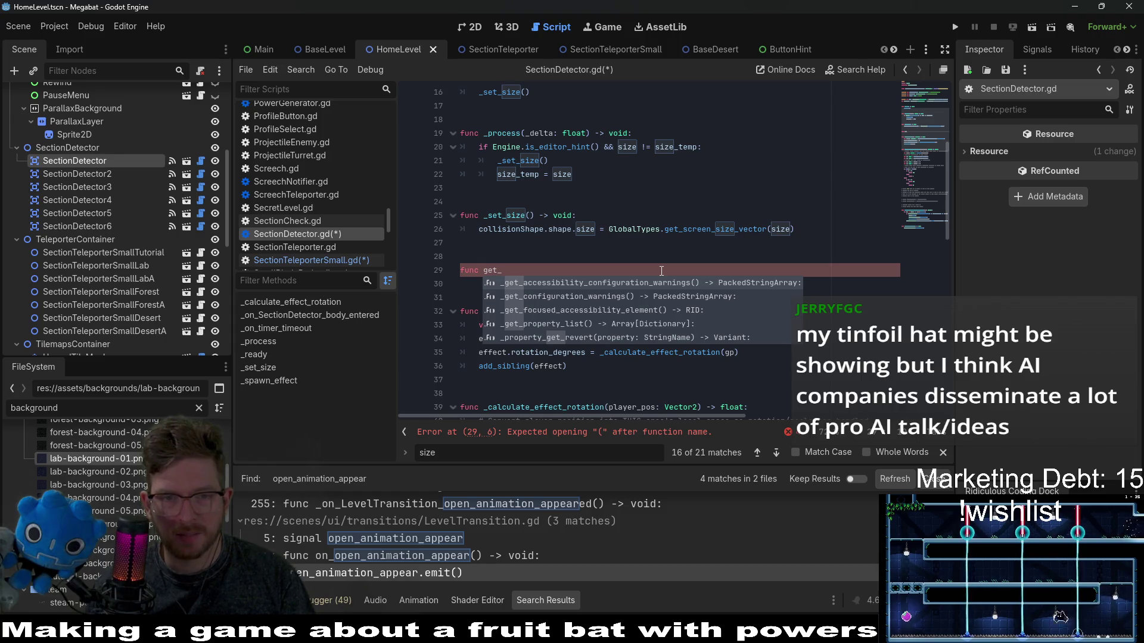
pyautogui.write('size')
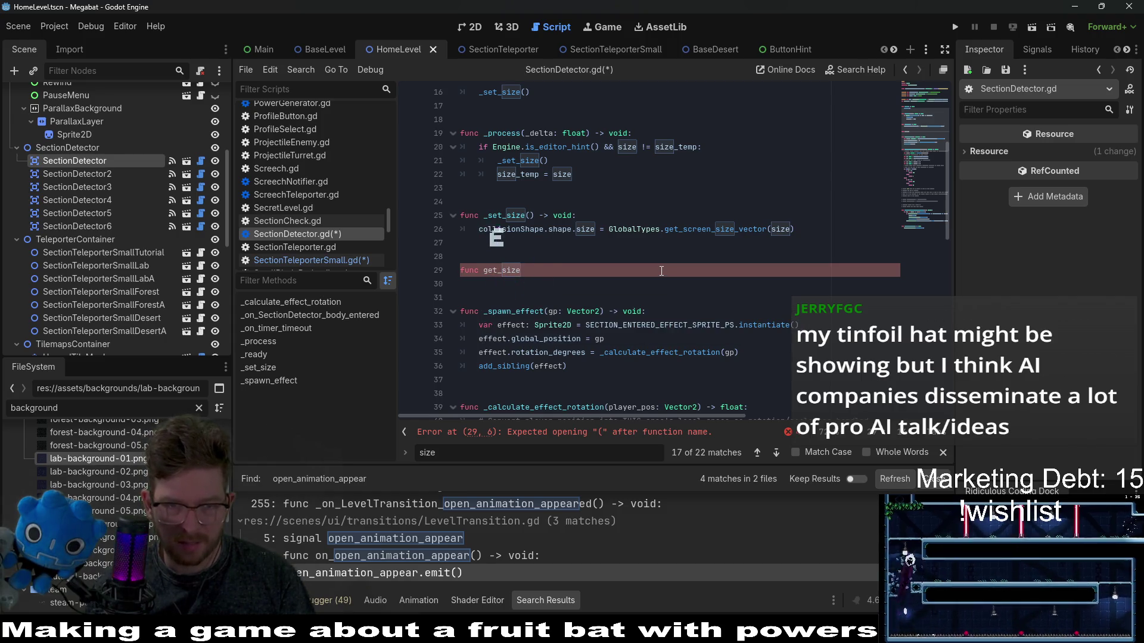
pyautogui.write('() -=')
pyautogui.press('BackSpace')
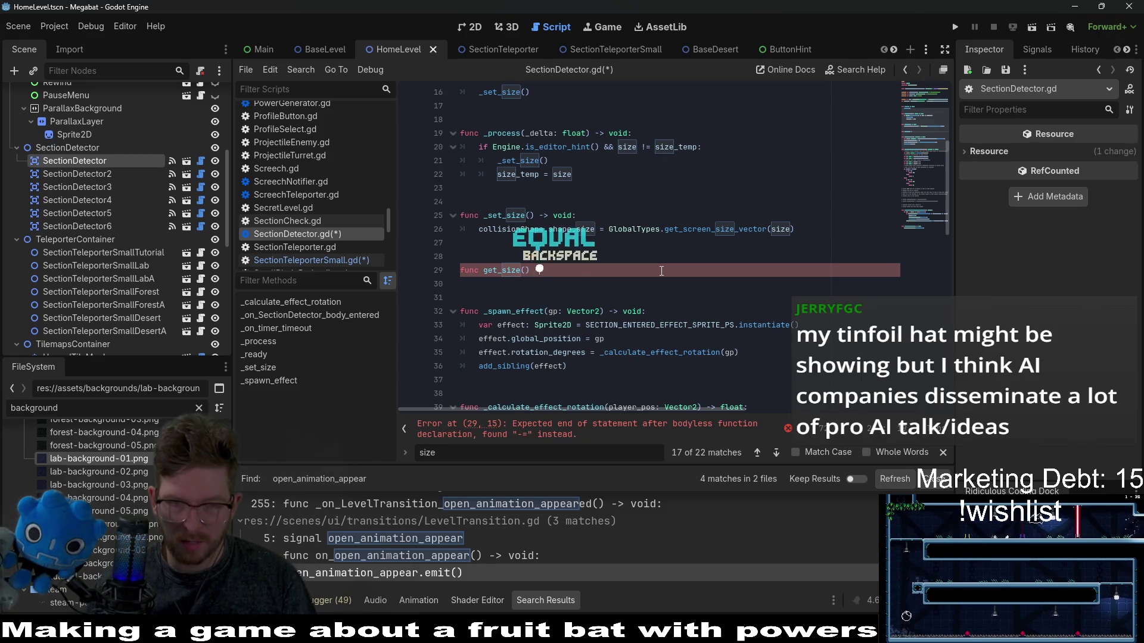
pyautogui.write('> void:')
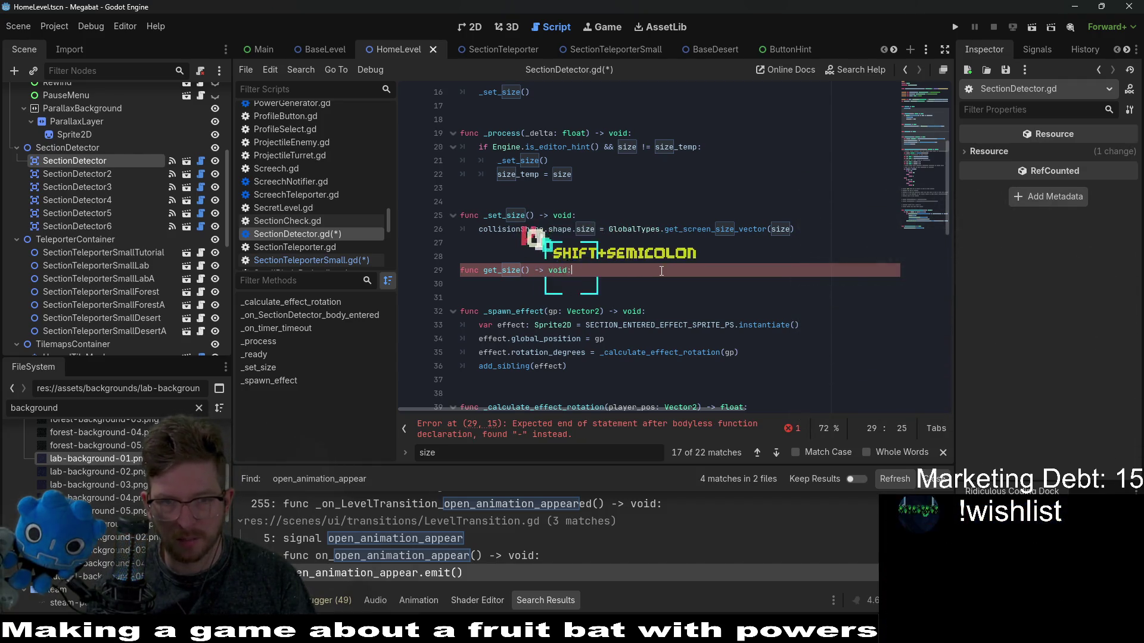
pyautogui.press('Return')
pyautogui.write('retur')
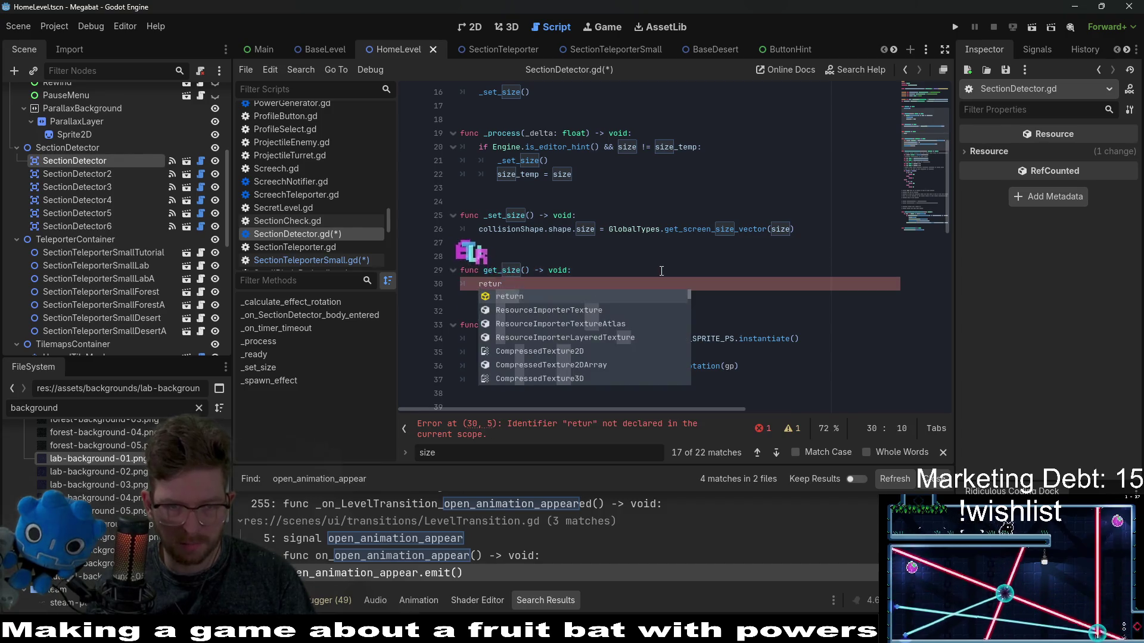
pyautogui.write('n')
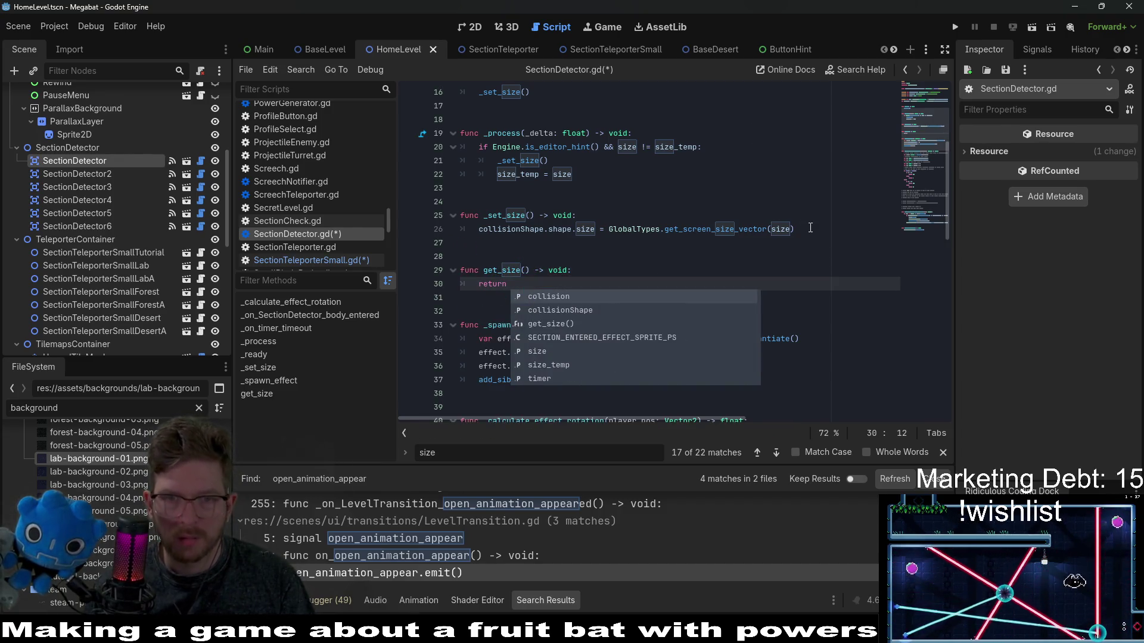
# Step: Make get_size return collisionShape.shape.size with a Vector2 return type
pyautogui.moveTo(596, 229); pyautogui.dragTo(466, 234)
pyautogui.hotkey('ctrl', 'c')
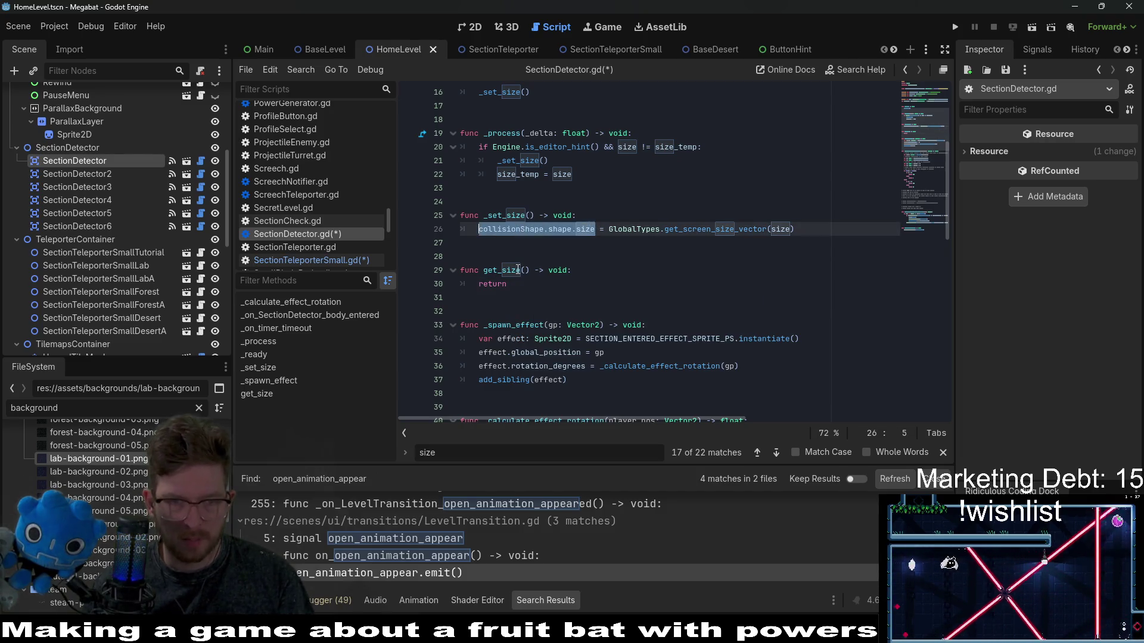
pyautogui.click(707, 283)
pyautogui.hotkey('ctrl', 'v')
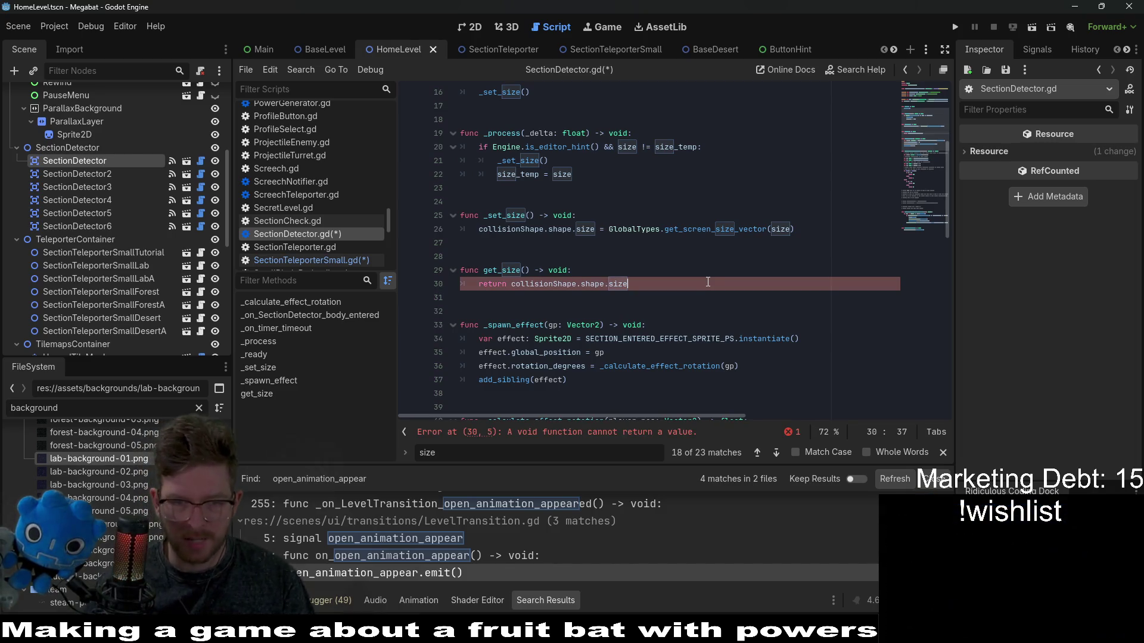
pyautogui.doubleClick(564, 271)
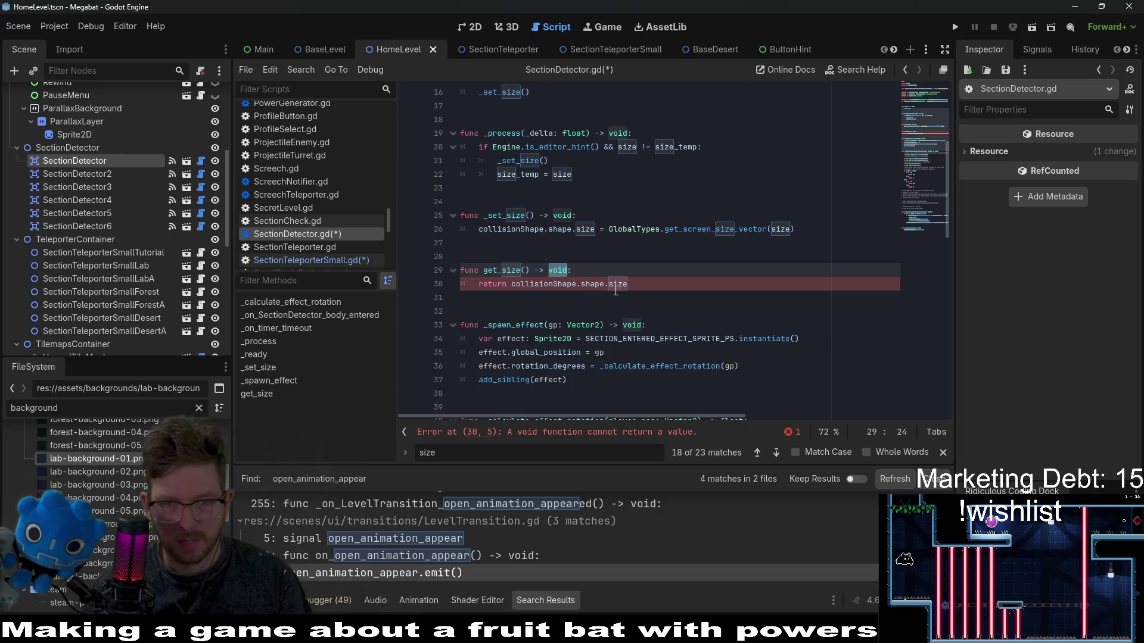
pyautogui.press('BackSpace')
pyautogui.write('Ve')
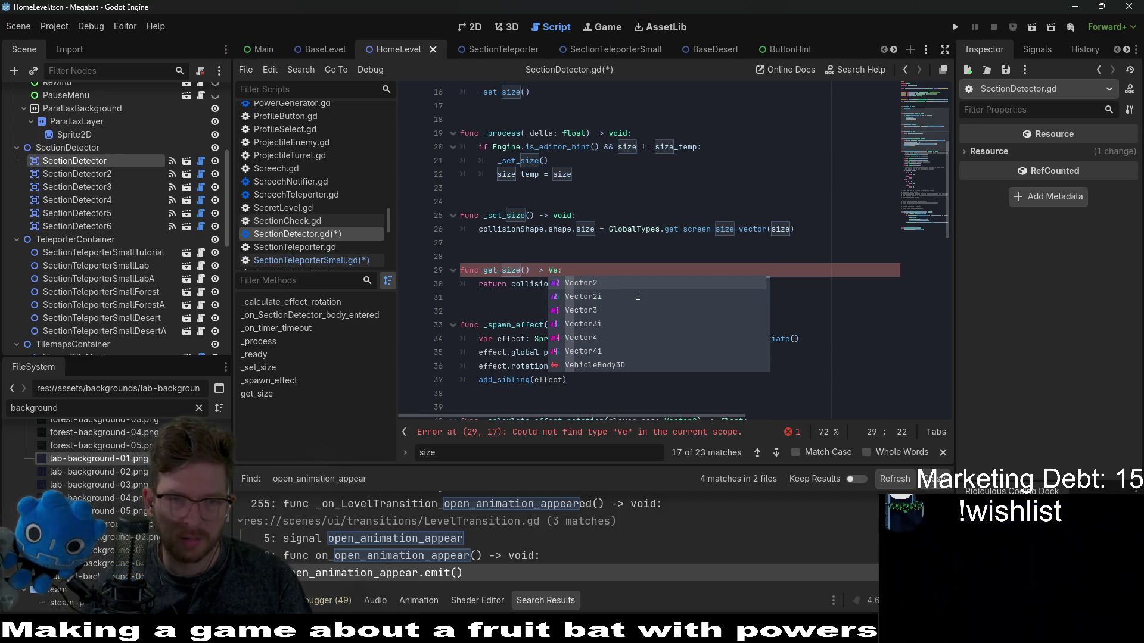
pyautogui.press('Return')
# Step: Save the edited scripts
pyautogui.click(551, 257)
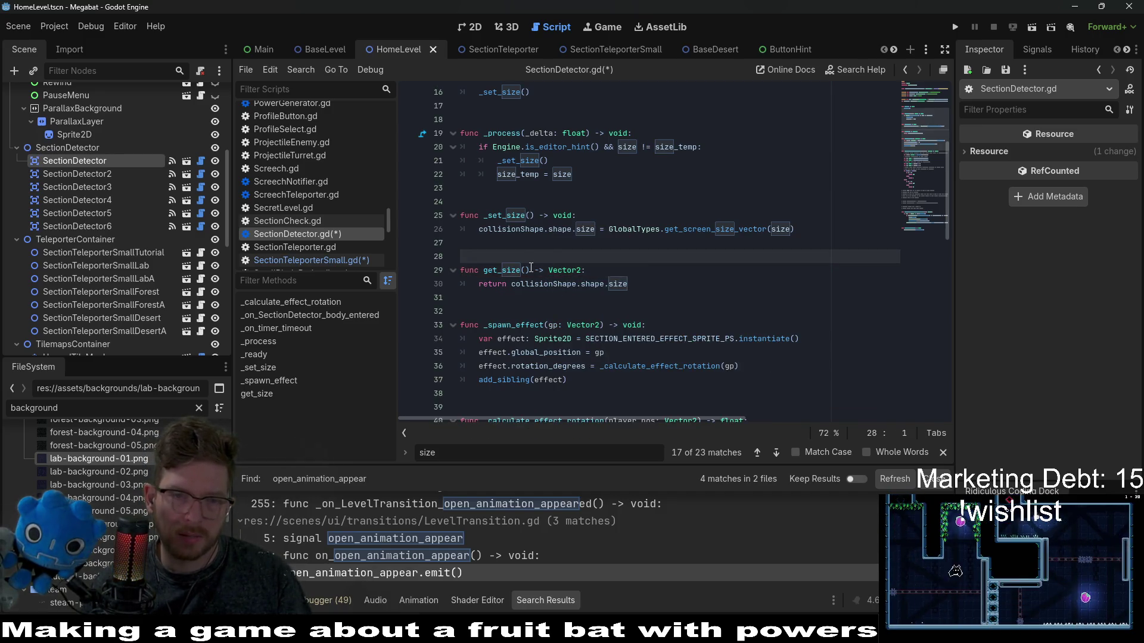
pyautogui.moveTo(530, 269); pyautogui.dragTo(487, 272)
pyautogui.hotkey('ctrl', 's')
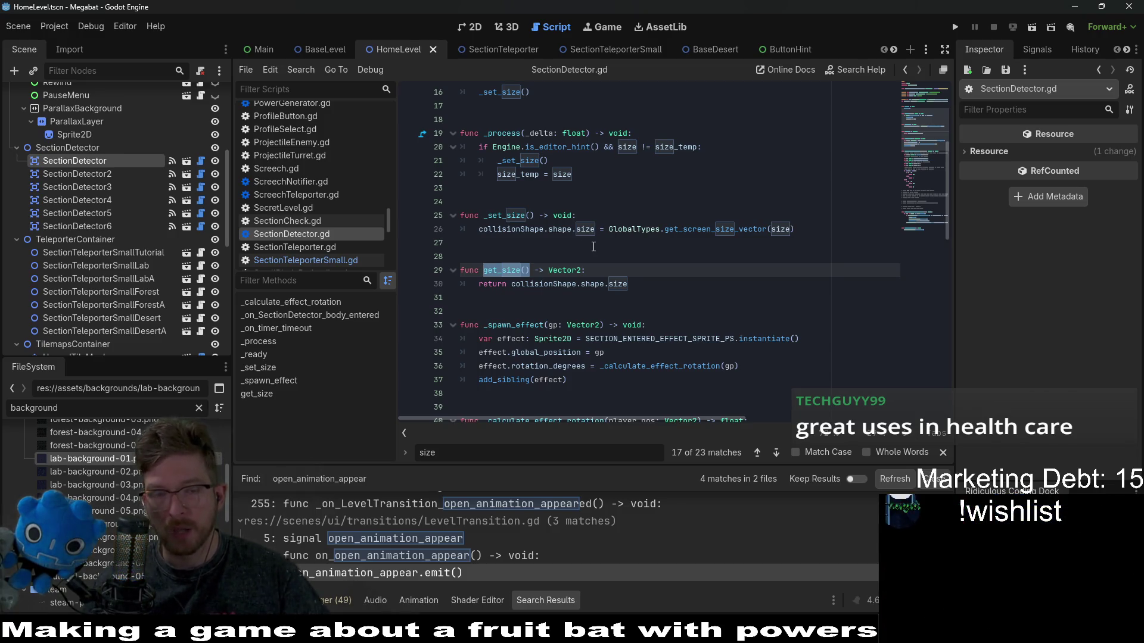
pyautogui.click(578, 256)
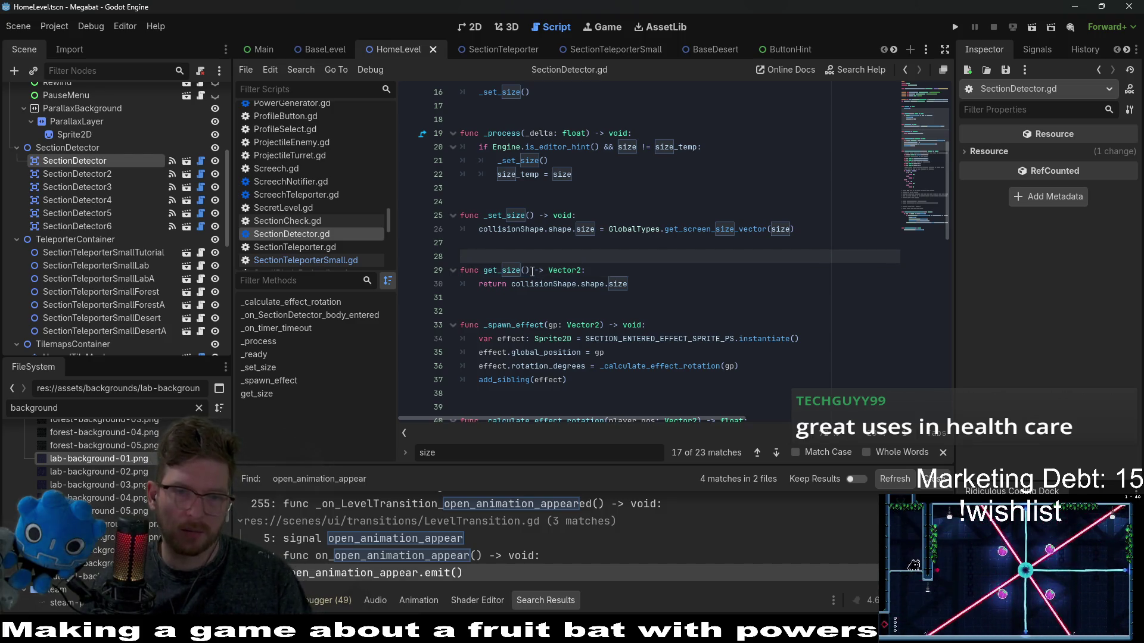
pyautogui.moveTo(530, 271); pyautogui.dragTo(489, 274)
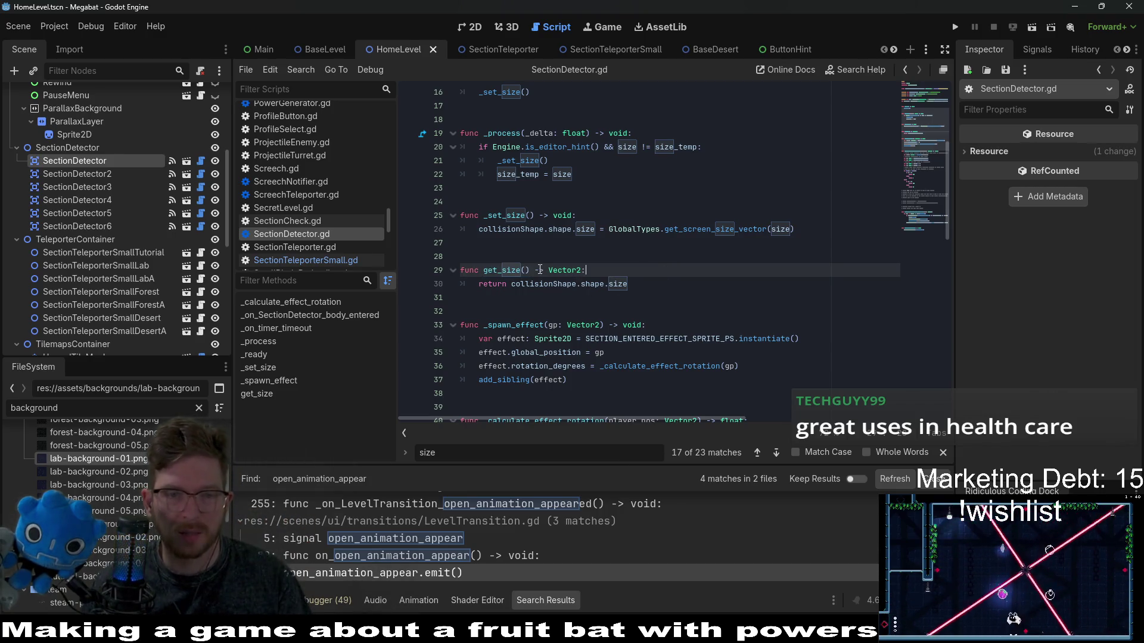
pyautogui.moveTo(485, 270); pyautogui.dragTo(483, 270)
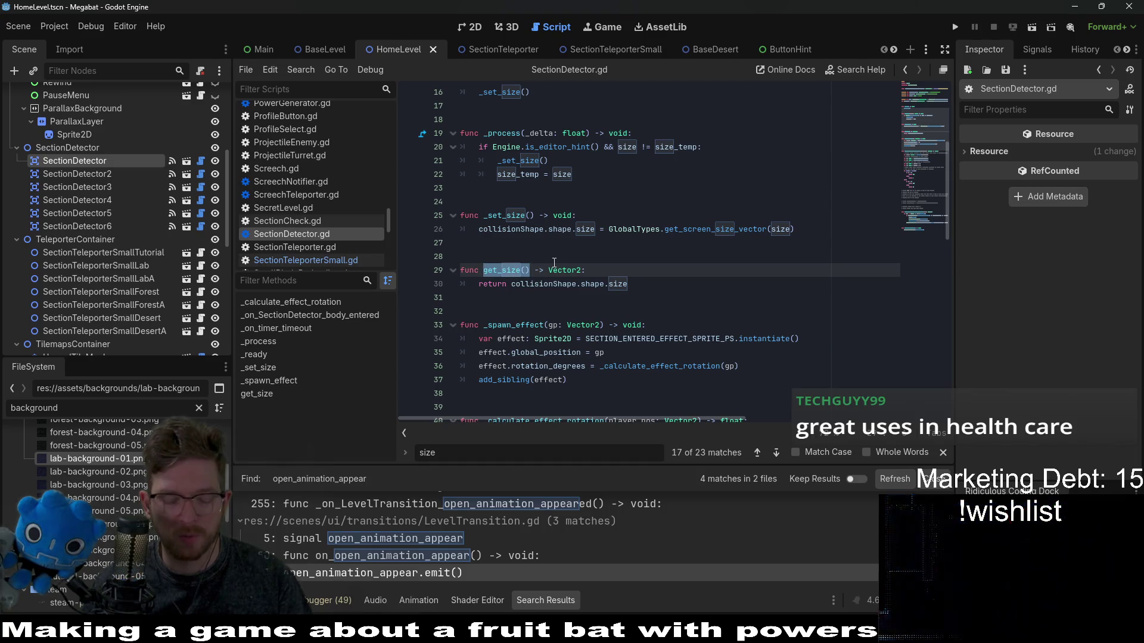
pyautogui.moveTo(551, 269)
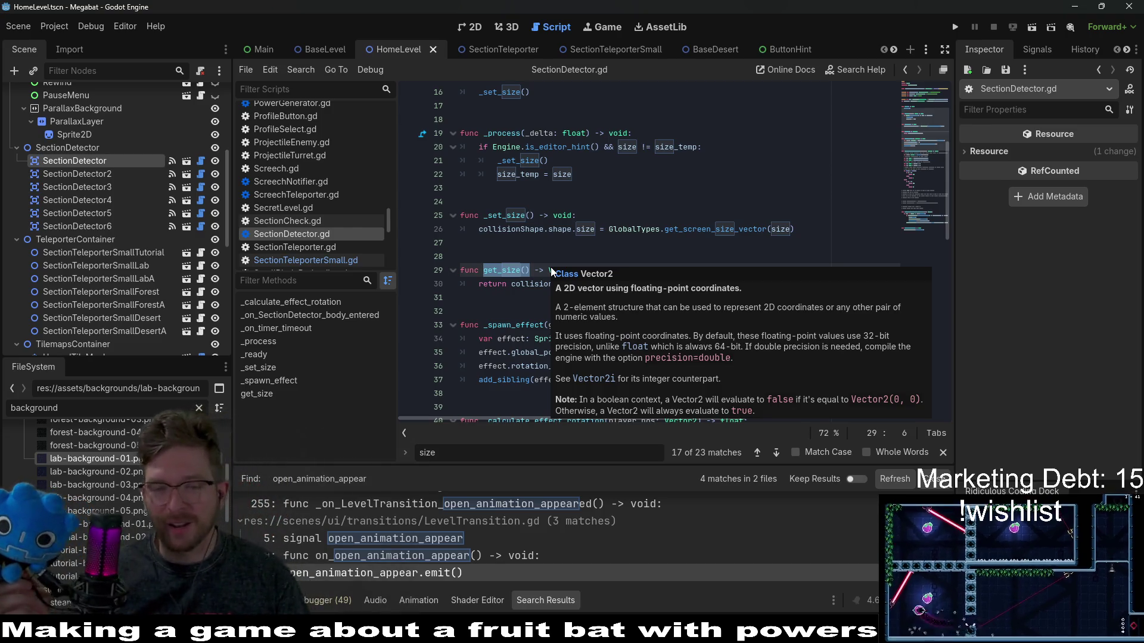
pyautogui.click(541, 256)
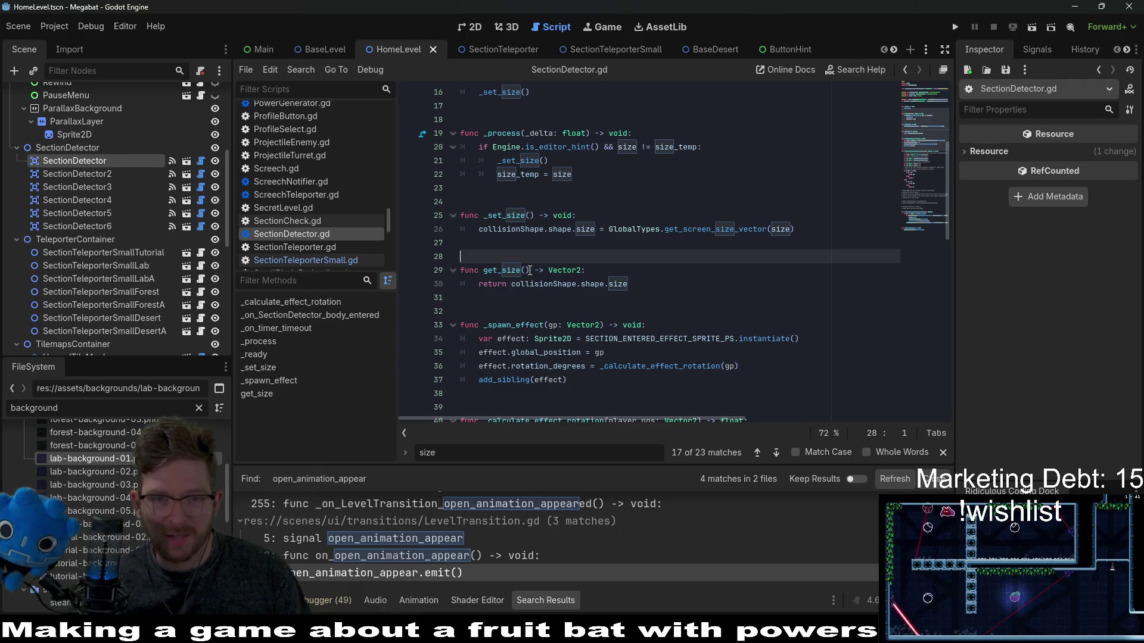
pyautogui.click(525, 270)
pyautogui.moveTo(486, 271); pyautogui.dragTo(485, 271)
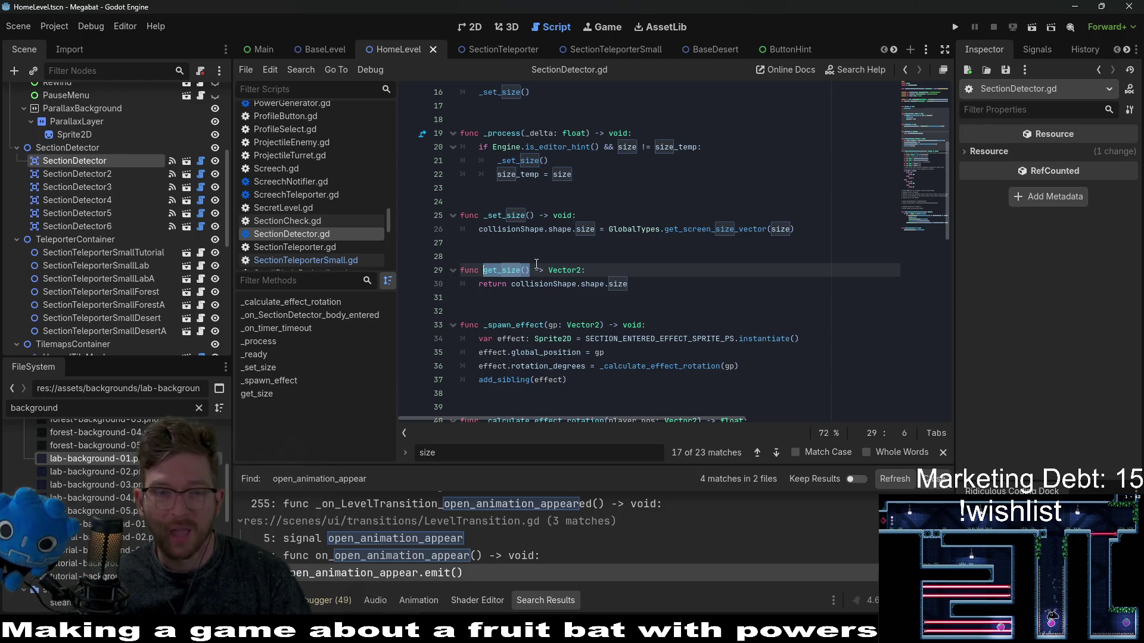
pyautogui.click(534, 269)
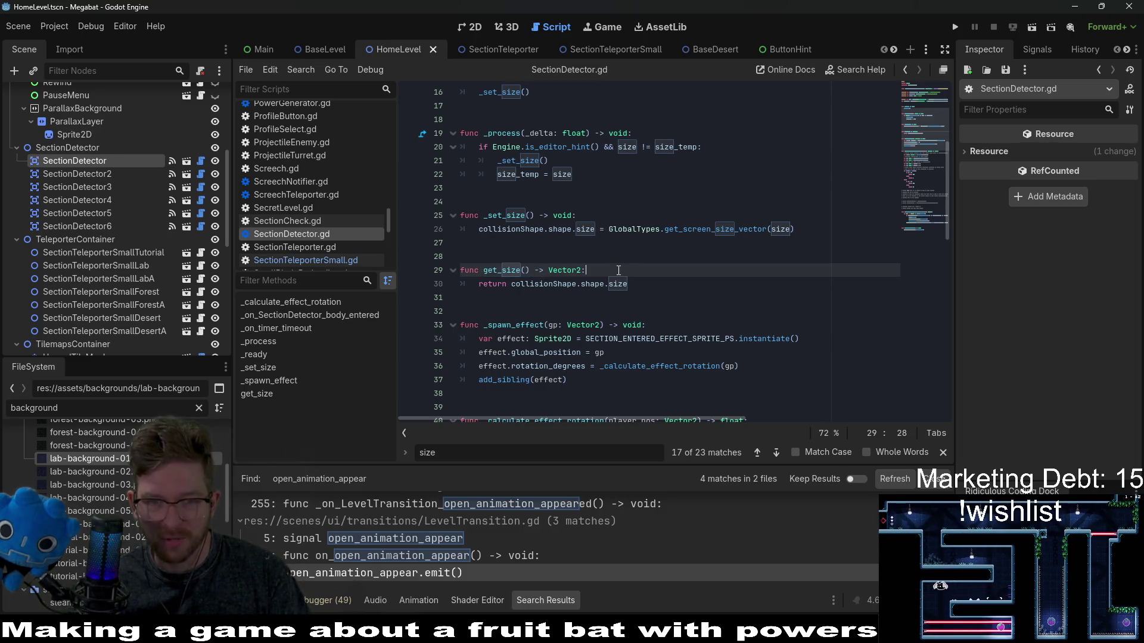
pyautogui.click(647, 288)
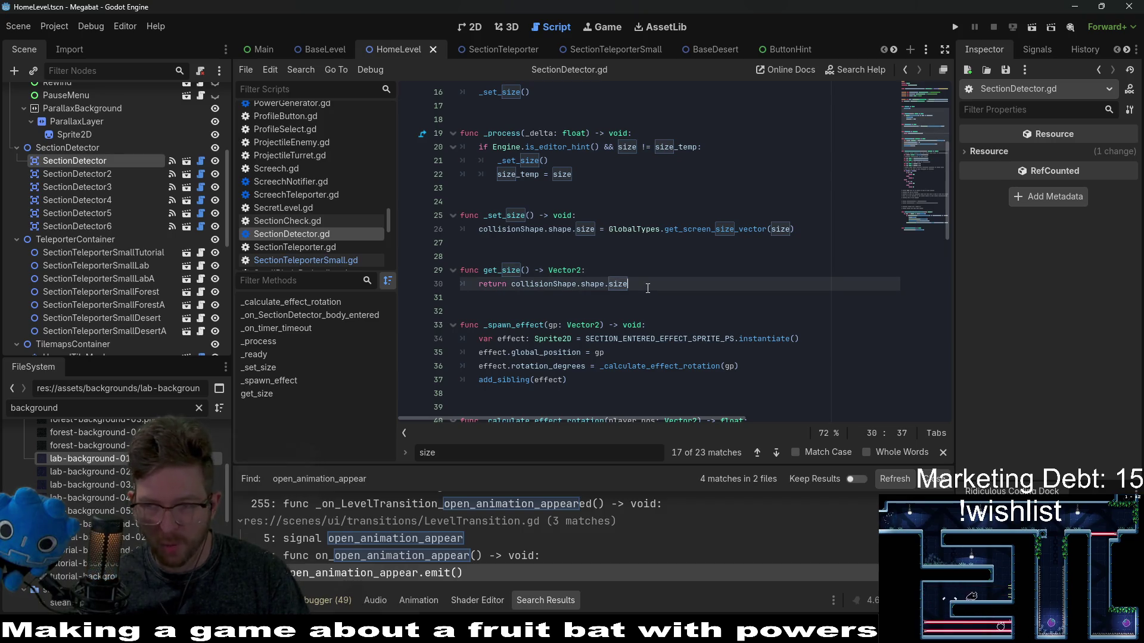
# Step: Complete get_section_detector_size to return section_detector_scene.get_size() and save SectionTeleporterSmall.gd
pyautogui.click(348, 262)
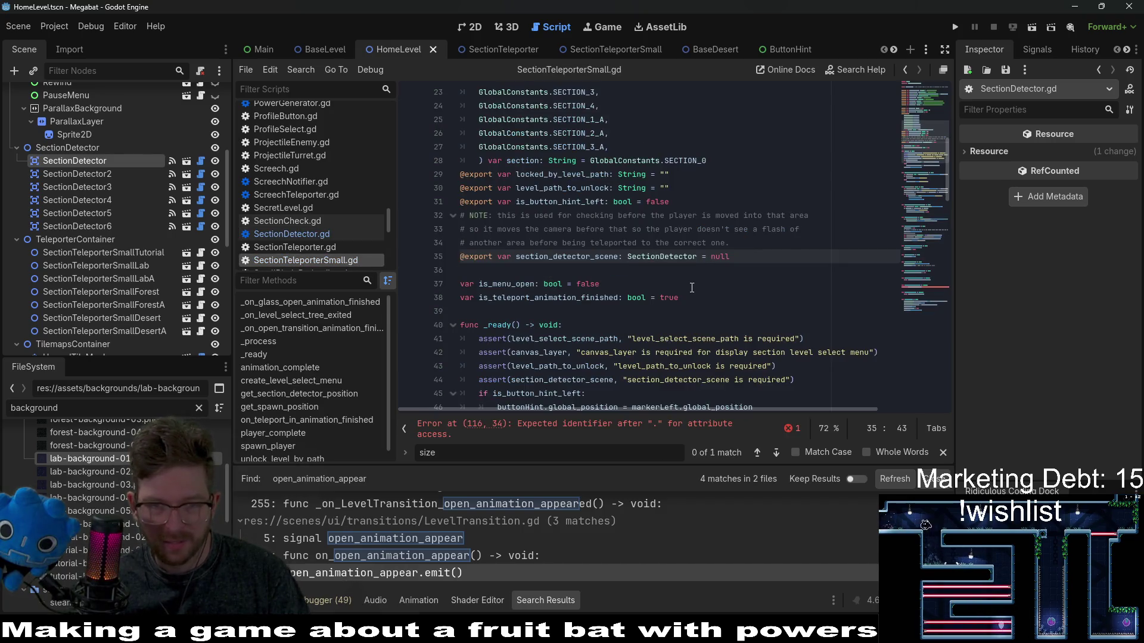
pyautogui.click(603, 425)
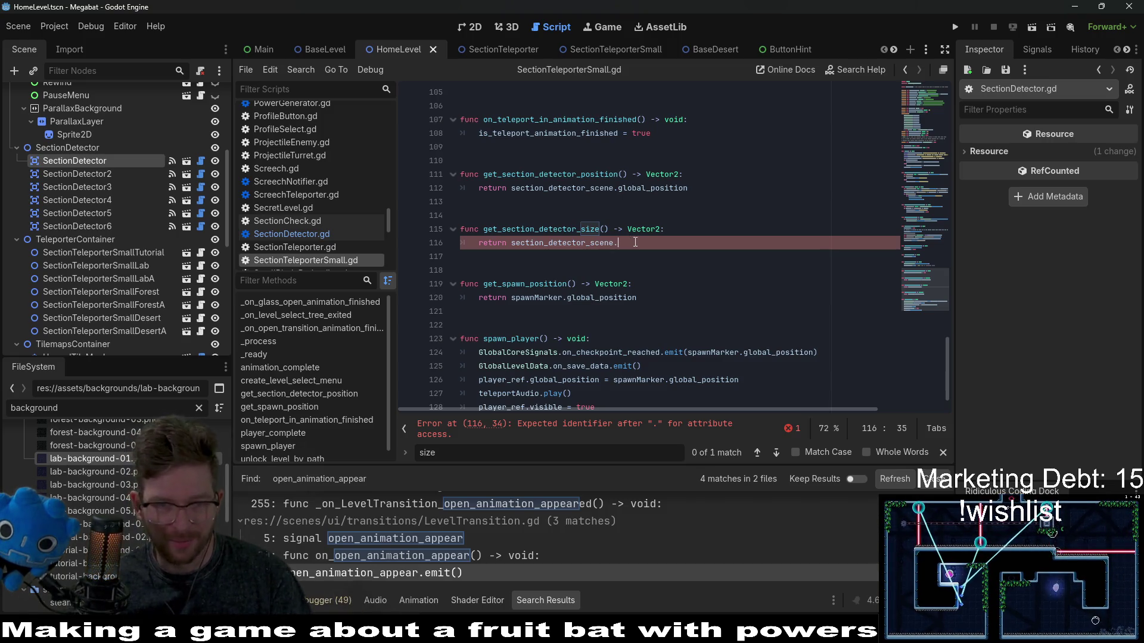
pyautogui.hotkey('ctrl', 'v')
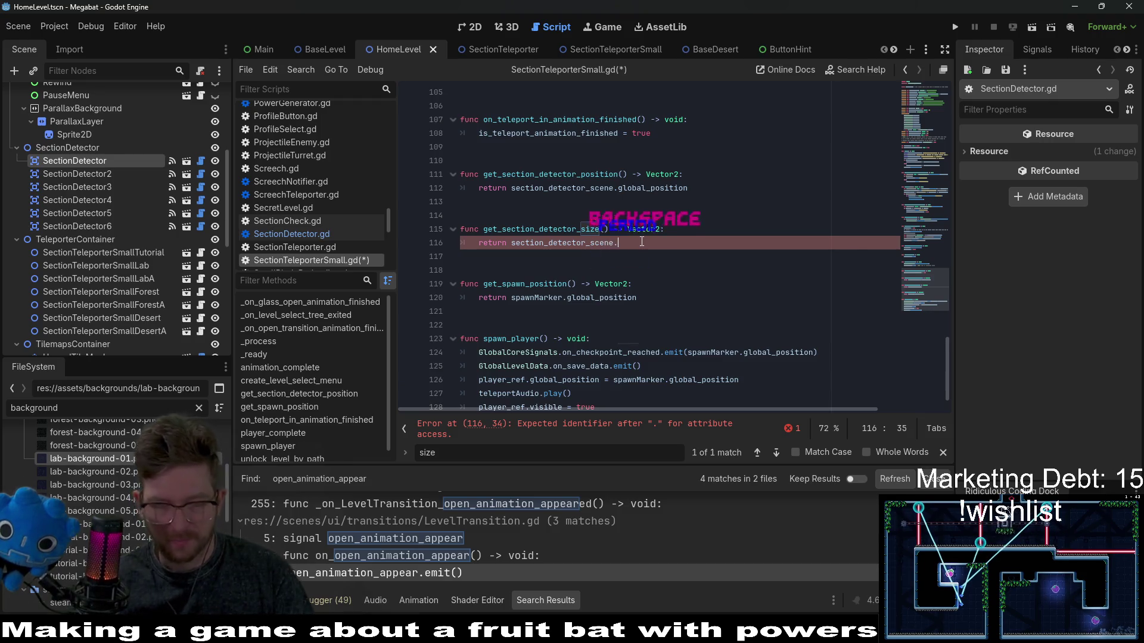
pyautogui.write('get_size()')
pyautogui.hotkey('ctrl', 's')
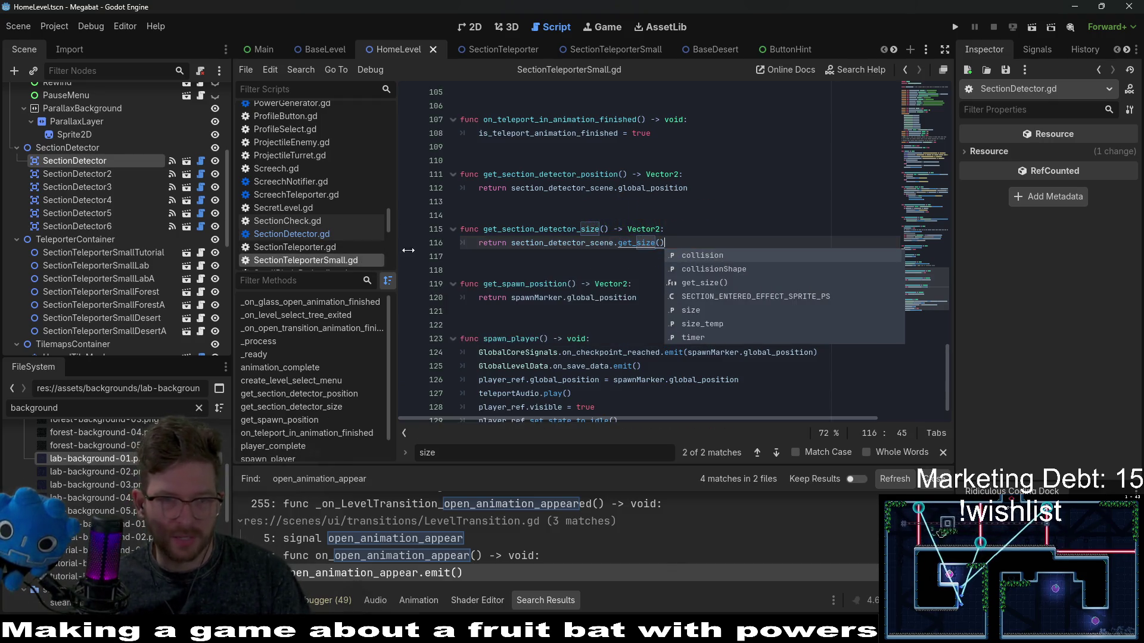
pyautogui.doubleClick(581, 232)
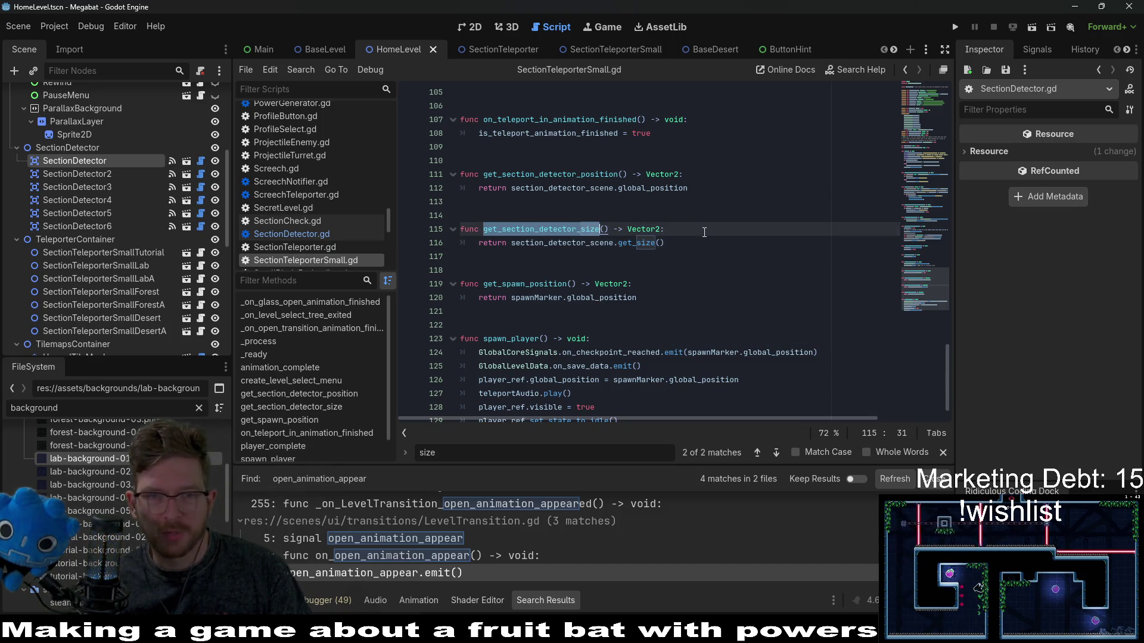
pyautogui.scroll(4, 310, 234)
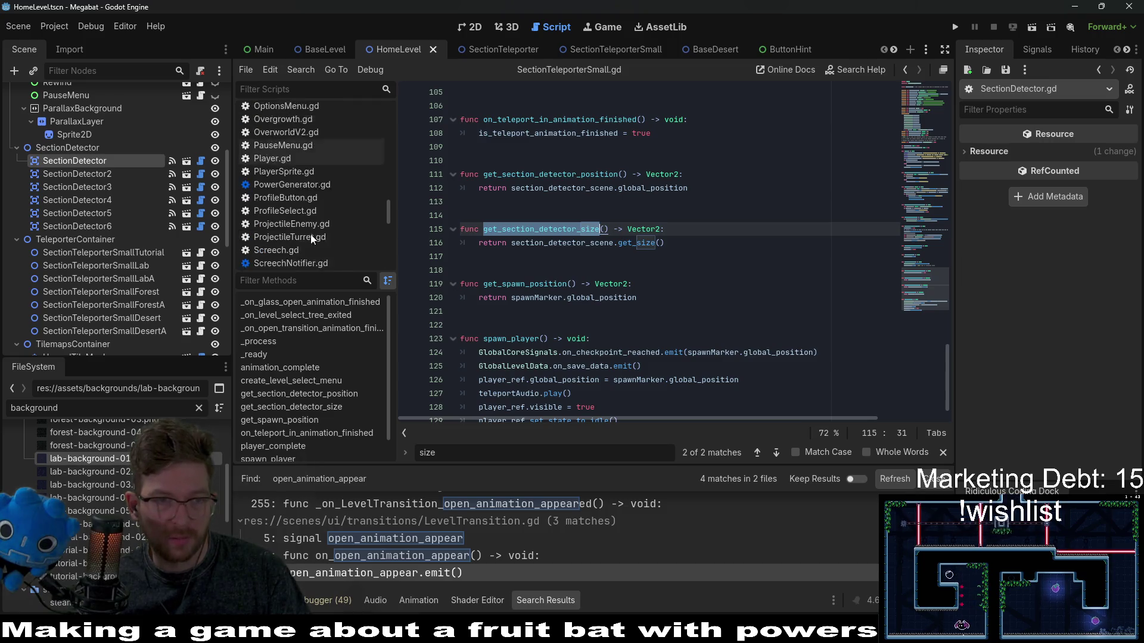
pyautogui.scroll(5, 143, 214)
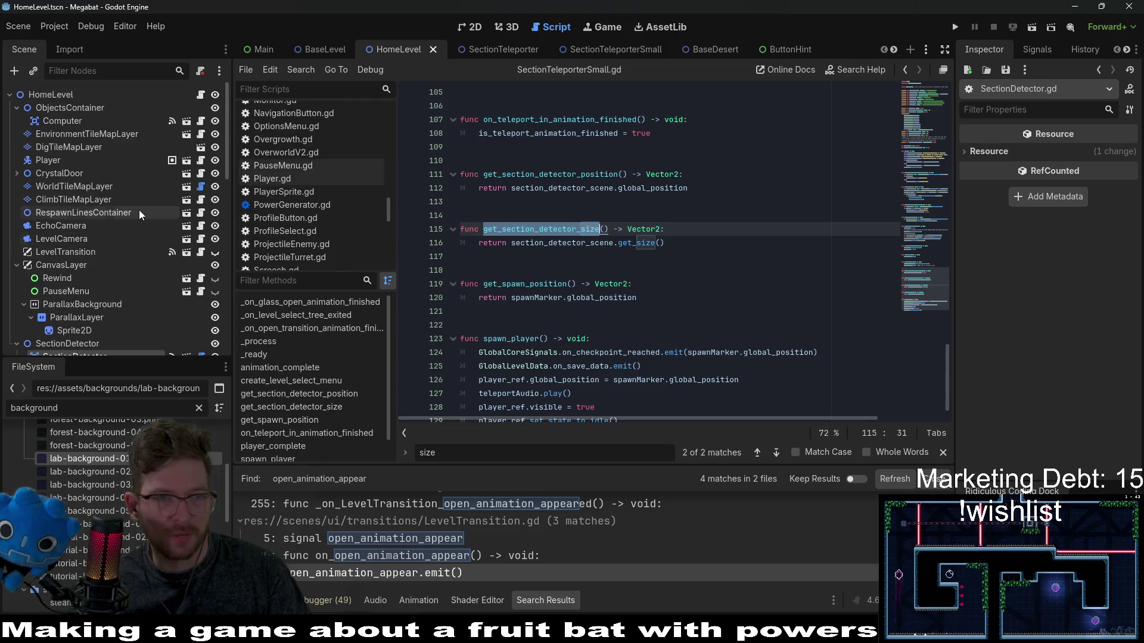
# Step: In HomeLevel.gd's matching-section block, set default_camera_size = st.get_section_detector_size()
pyautogui.click(202, 98)
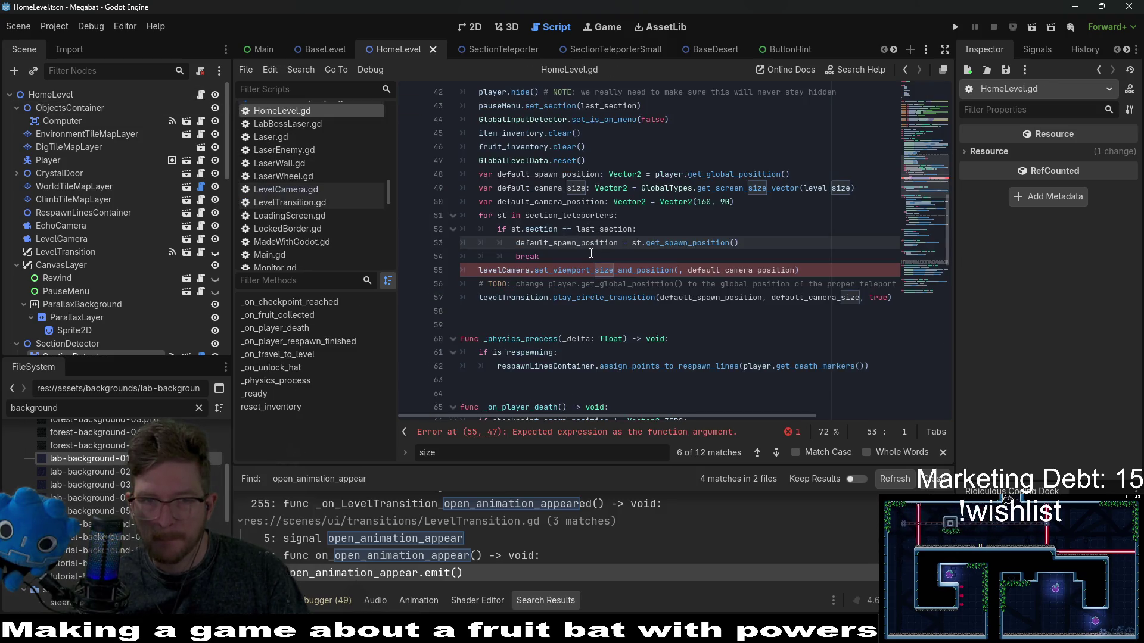
pyautogui.click(760, 240)
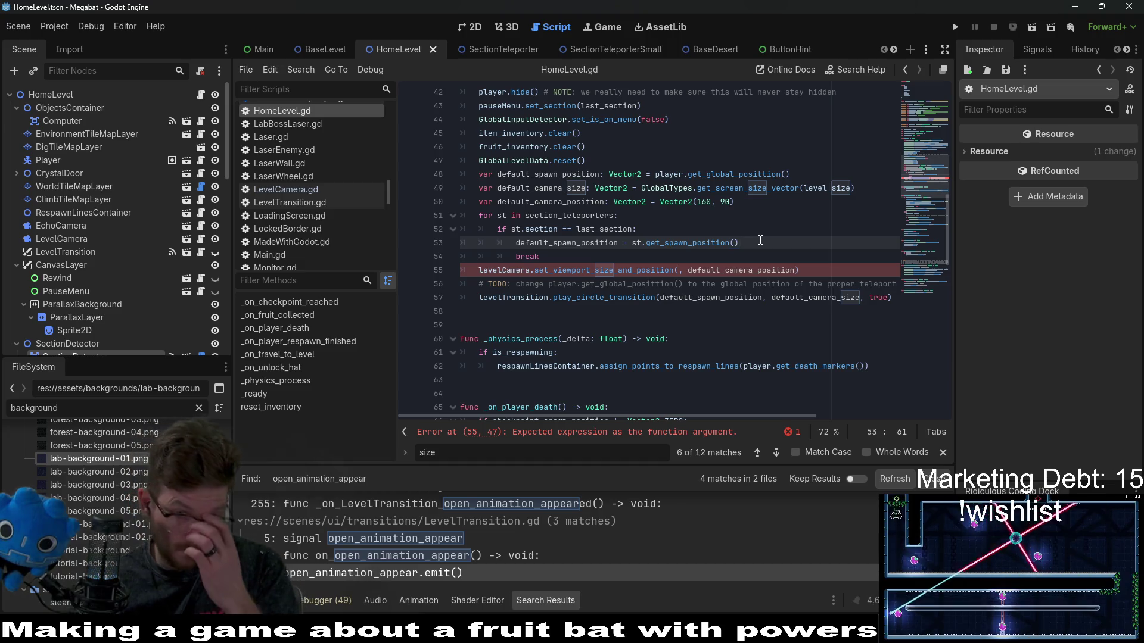
pyautogui.press('Return')
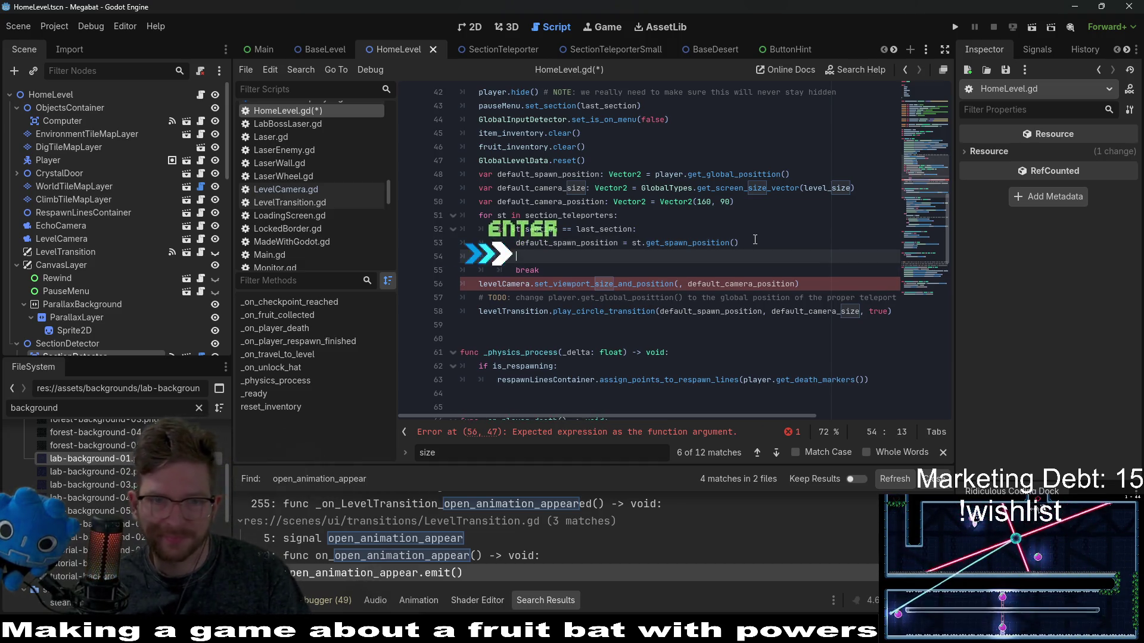
pyautogui.write('default_')
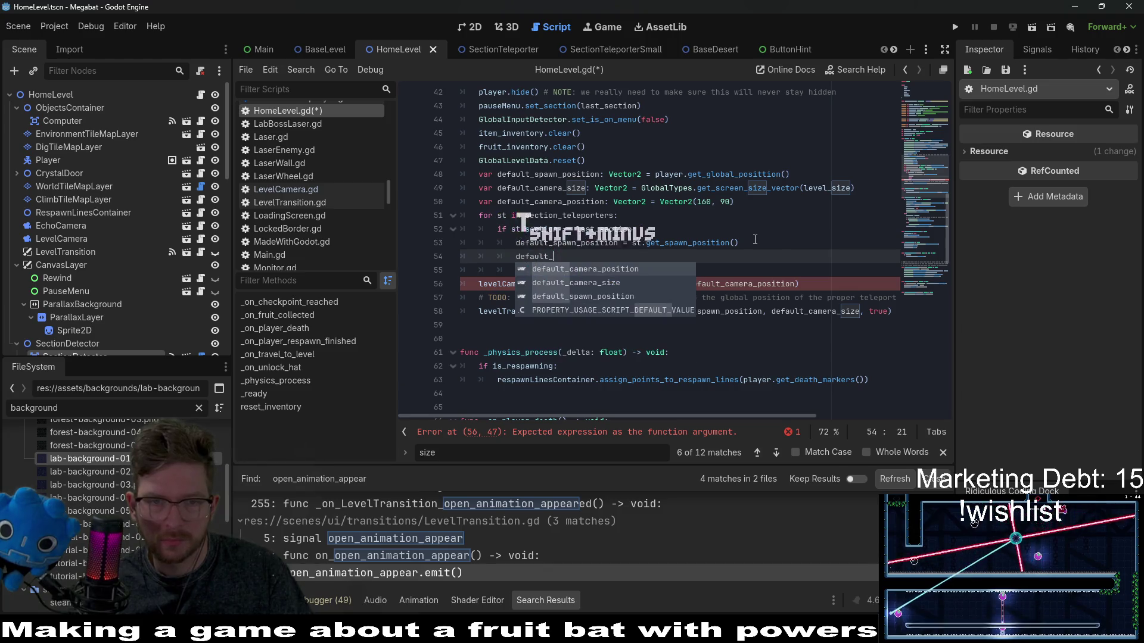
pyautogui.press('BackSpace')
pyautogui.press('BackSpace')
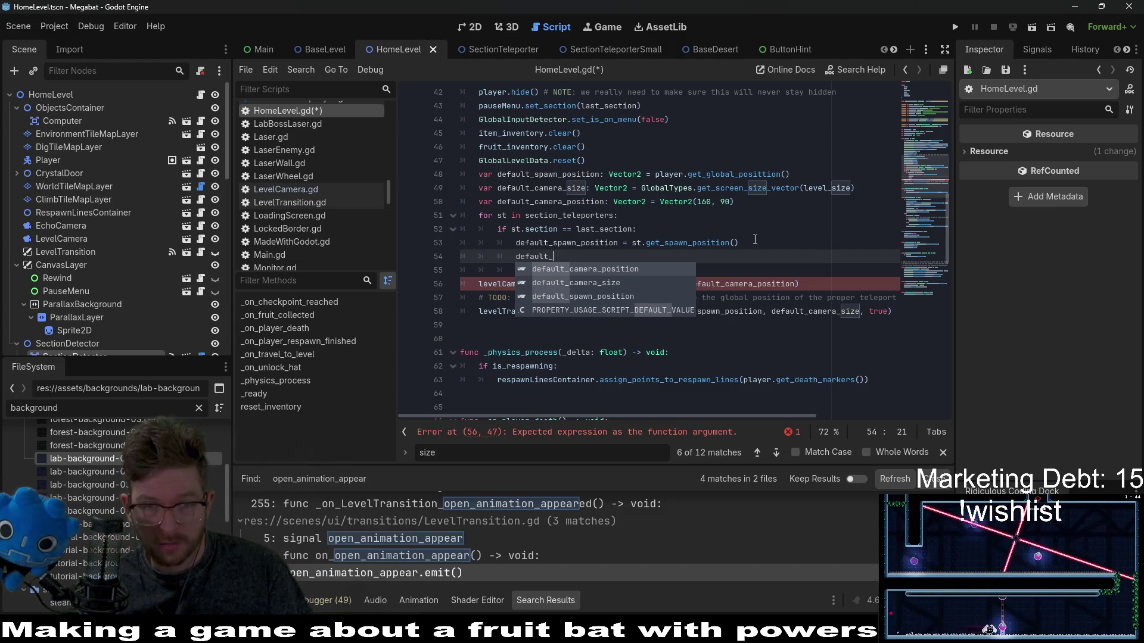
pyautogui.write('camera')
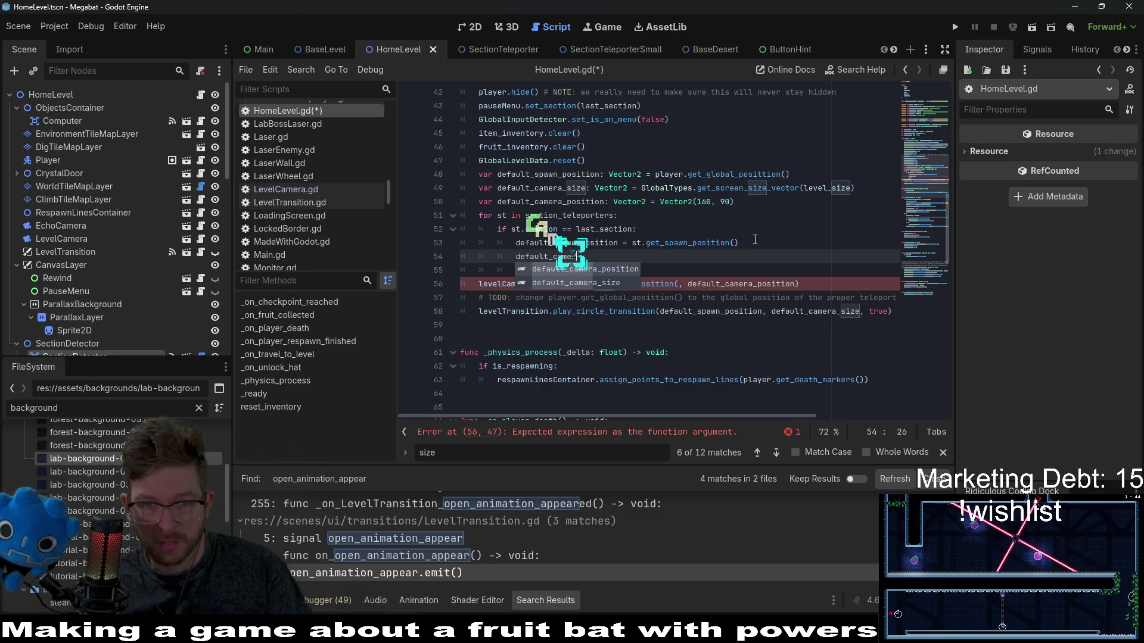
pyautogui.press('Return')
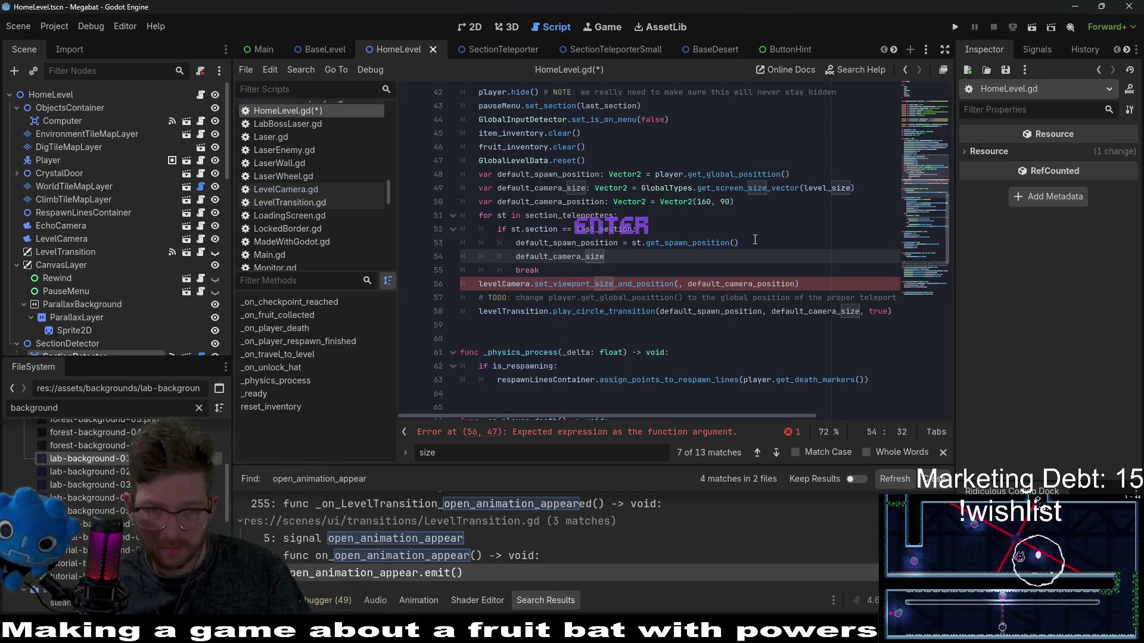
pyautogui.write('= st.get')
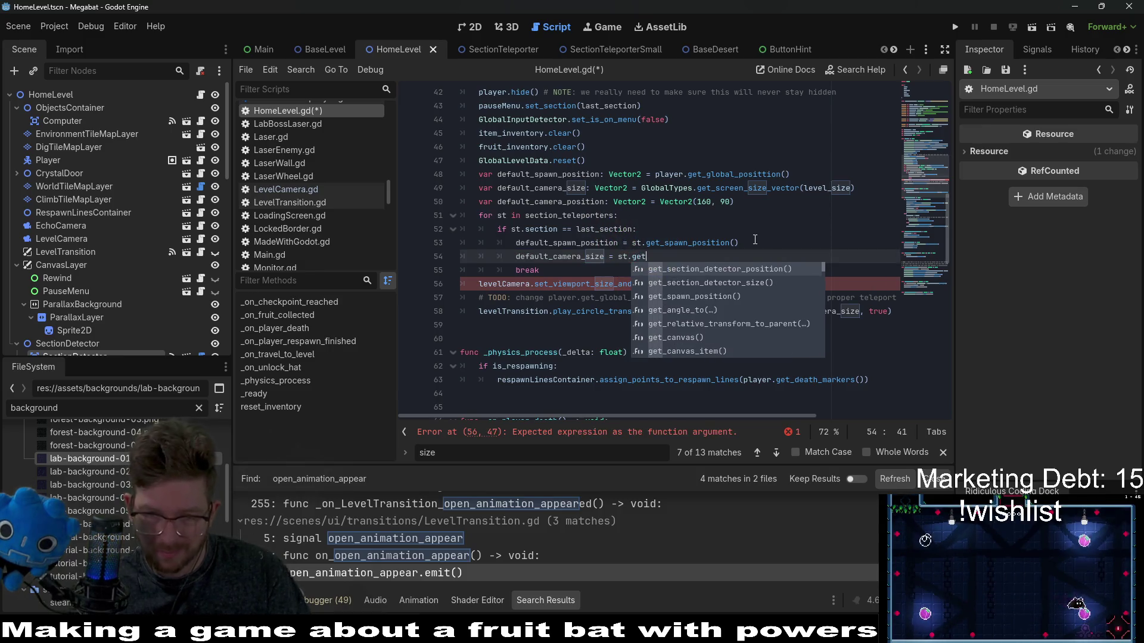
pyautogui.press('Down')
pyautogui.press('Return')
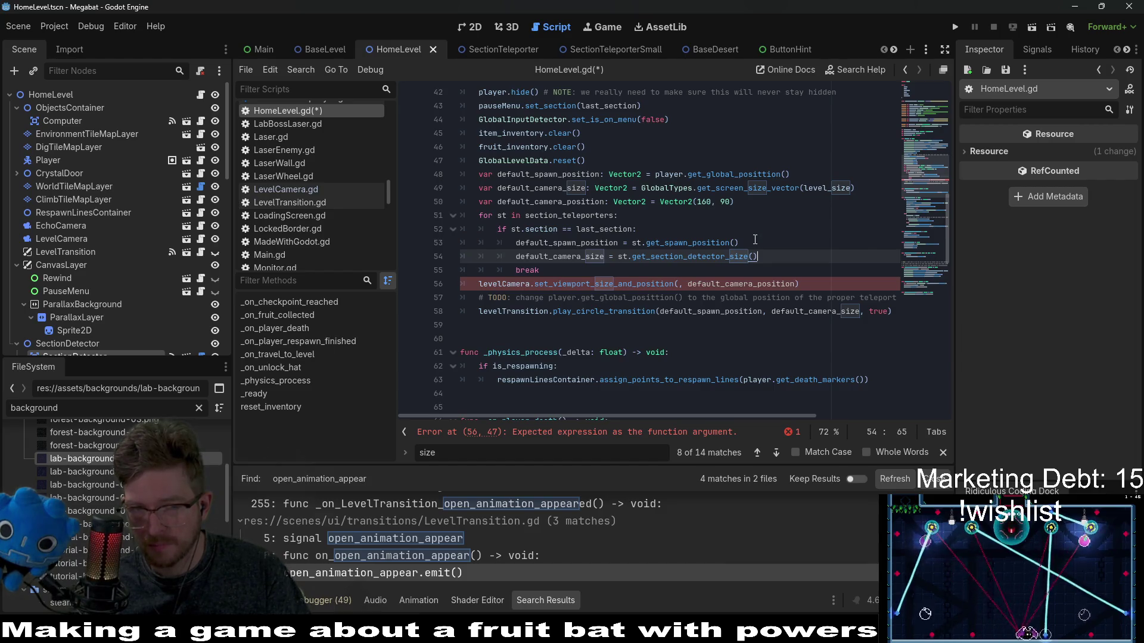
# Step: Add a line assigning st.get_section_detector_position() to the camera position variable
pyautogui.press('Return')
pyautogui.write('de')
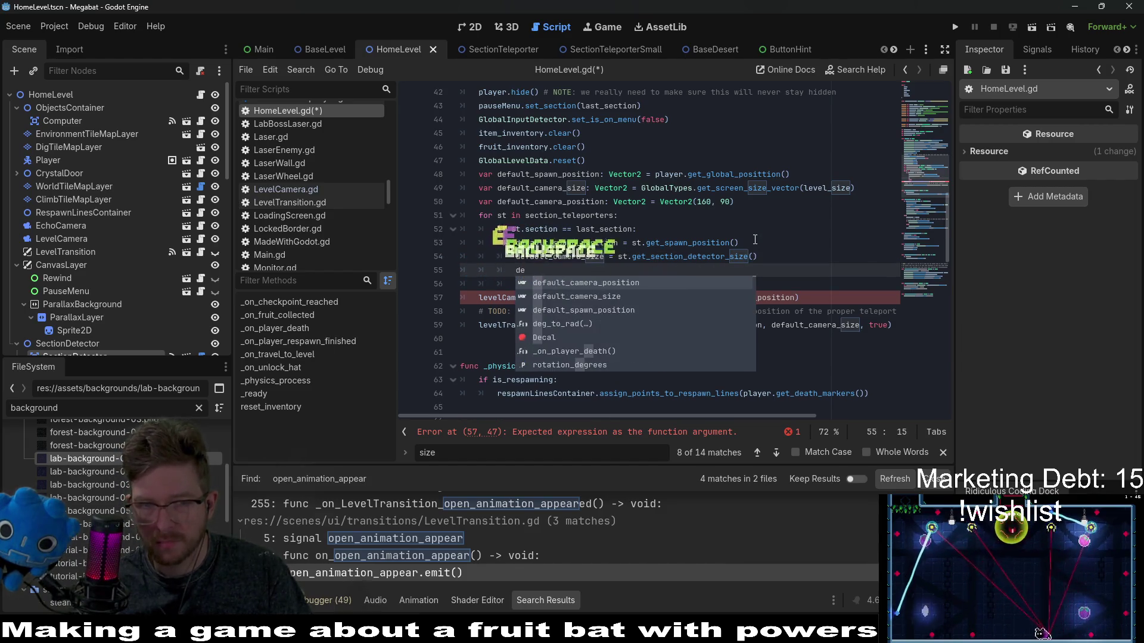
pyautogui.write('feault_camera')
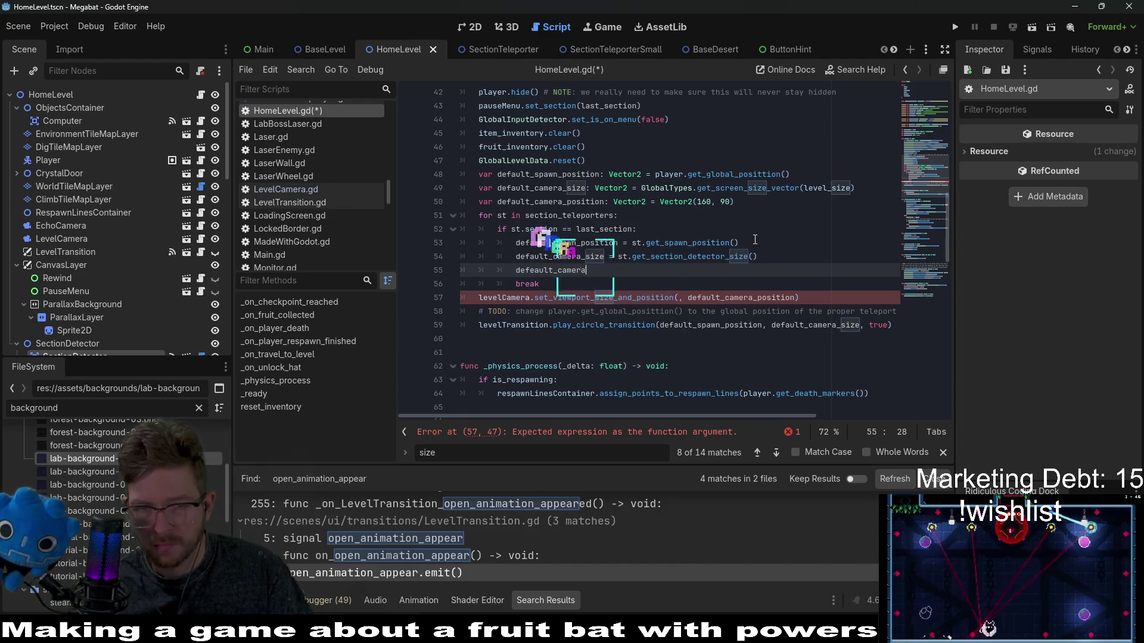
pyautogui.write('_position')
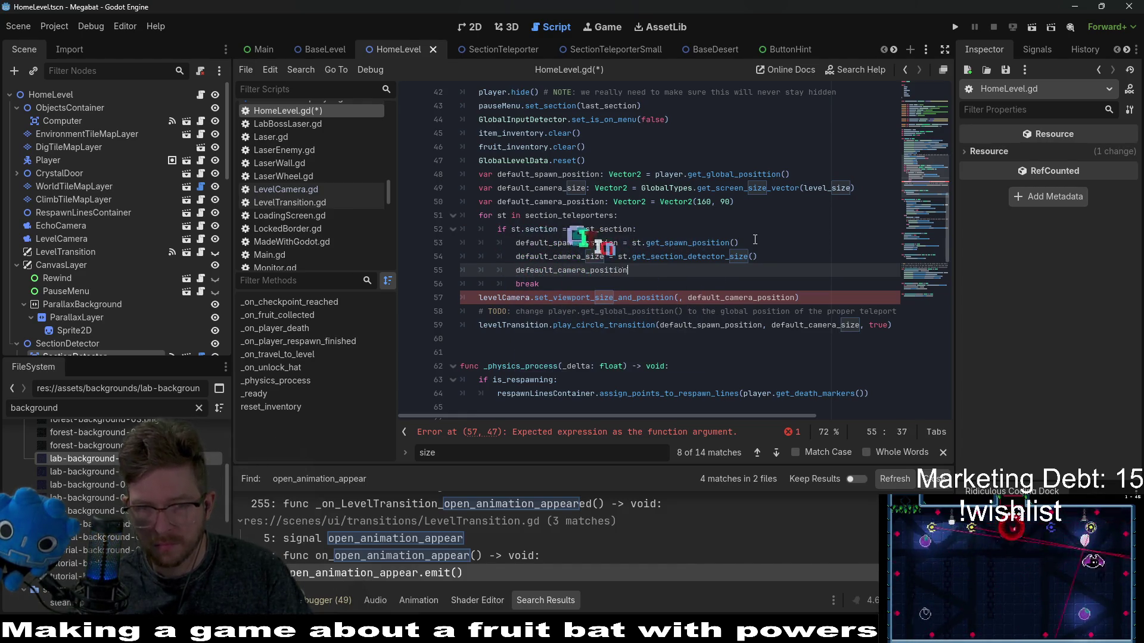
pyautogui.write(':')
pyautogui.press('BackSpace')
pyautogui.write('= s')
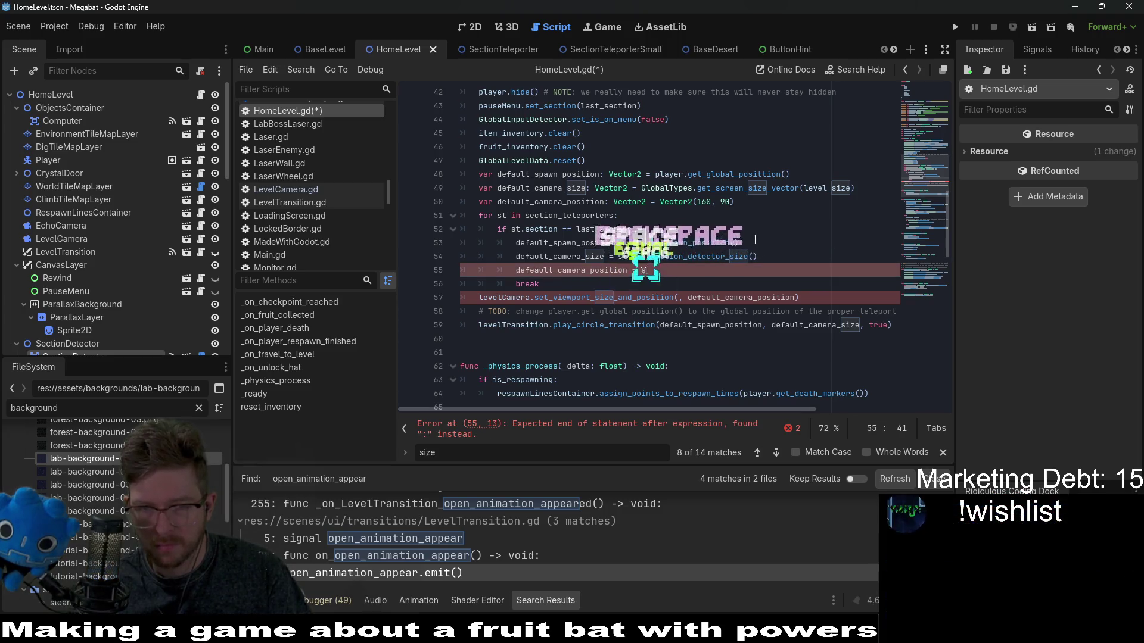
pyautogui.write('t.get_')
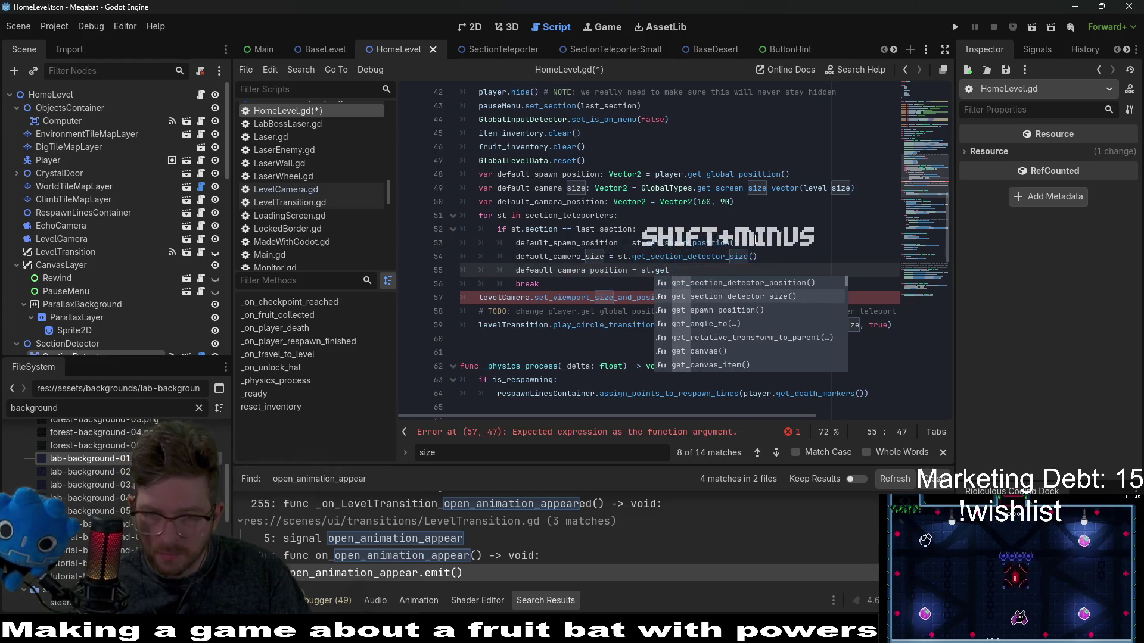
pyautogui.press('Up')
pyautogui.press('Return')
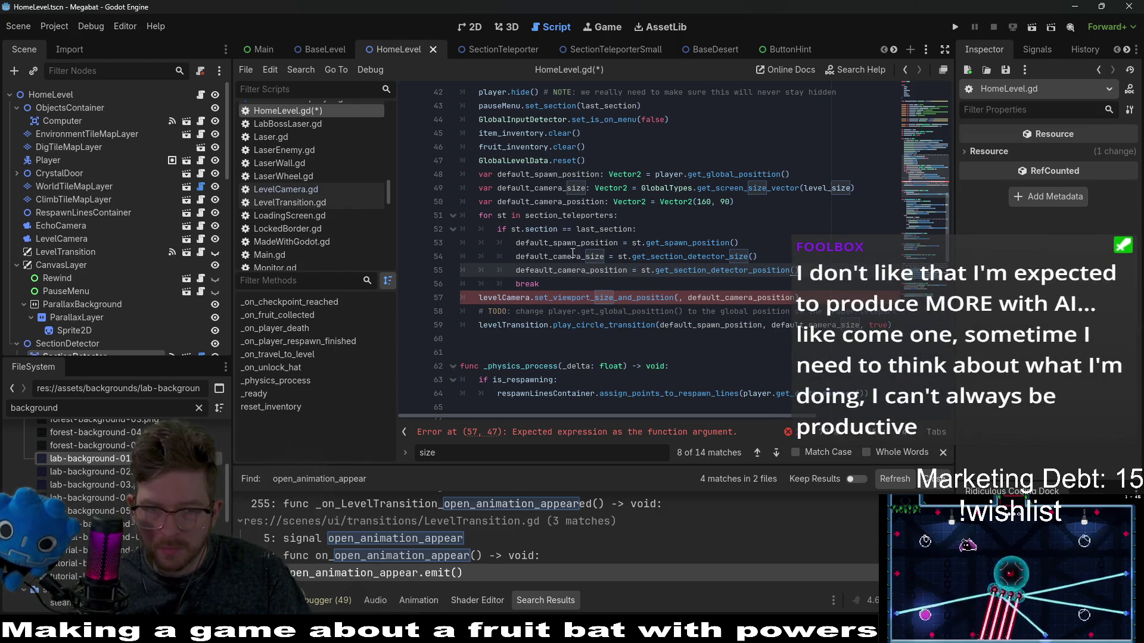
# Step: Pass default_camera_size as the first argument of set_viewport_size_and_position
pyautogui.doubleClick(568, 270)
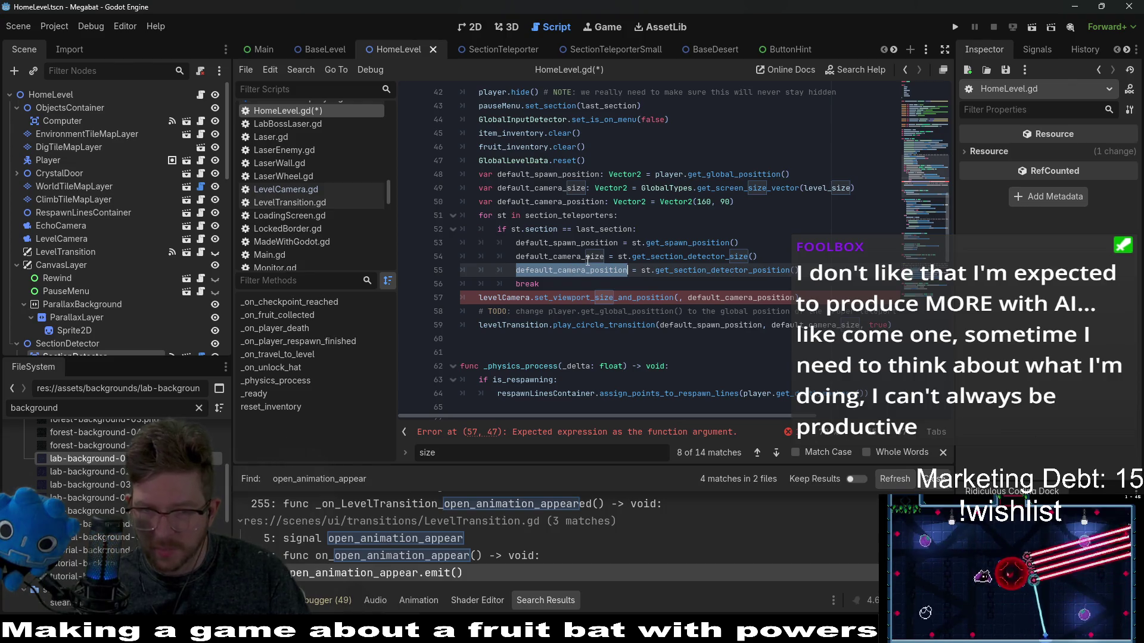
pyautogui.doubleClick(587, 259)
pyautogui.hotkey('ctrl', 'c')
pyautogui.click(678, 302)
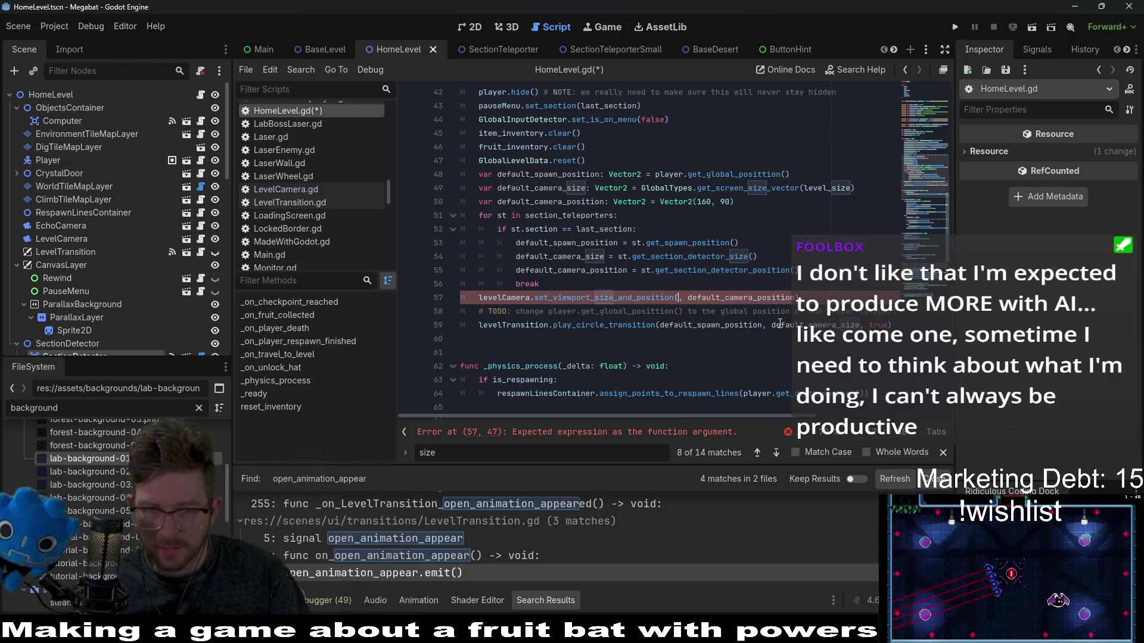
pyautogui.hotkey('ctrl', 'v')
# Step: Correct the 'defeault_camera_position' typo to default_camera_position and save HomeLevel.gd
pyautogui.doubleClick(613, 270)
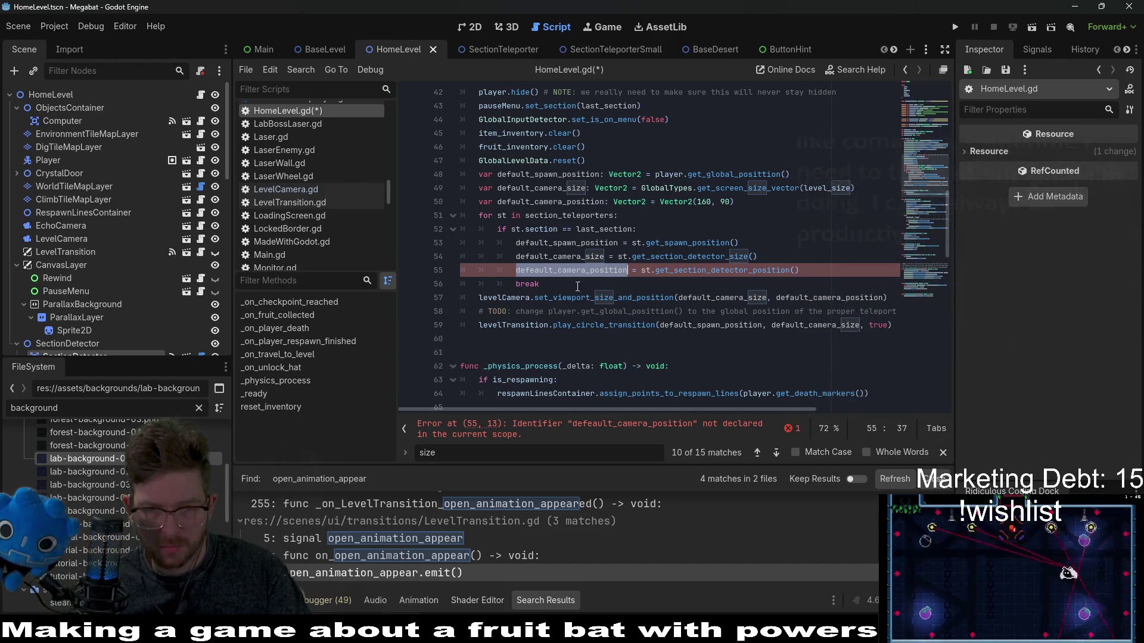
pyautogui.doubleClick(548, 202)
pyautogui.hotkey('ctrl', 'c')
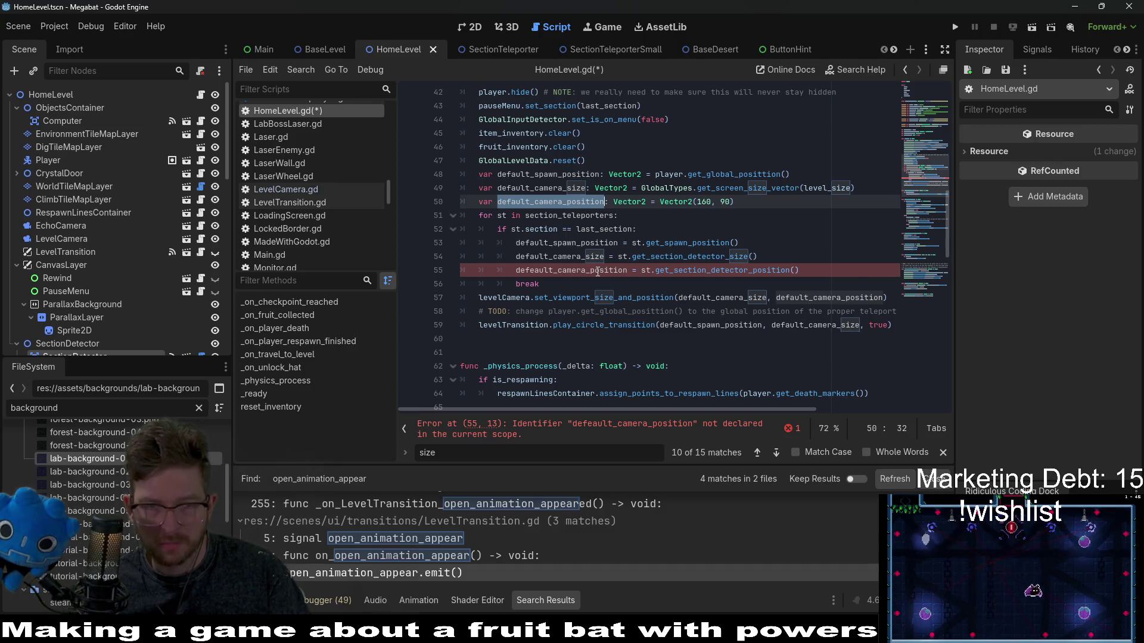
pyautogui.doubleClick(597, 271)
pyautogui.hotkey('ctrl', 'v')
pyautogui.click(739, 242)
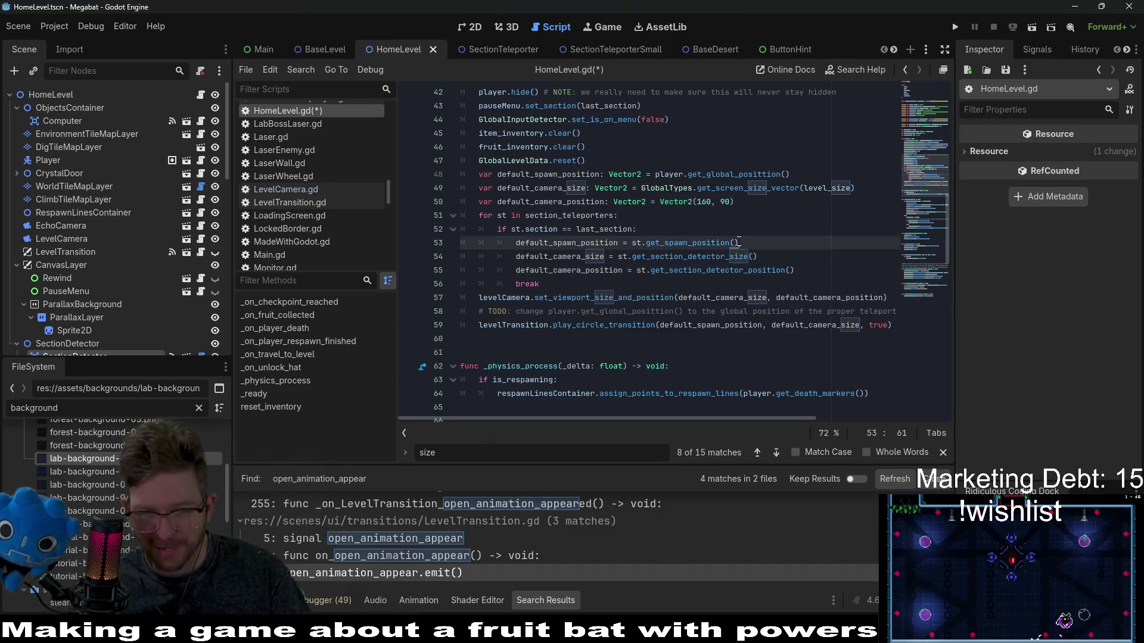
pyautogui.hotkey('ctrl', 's')
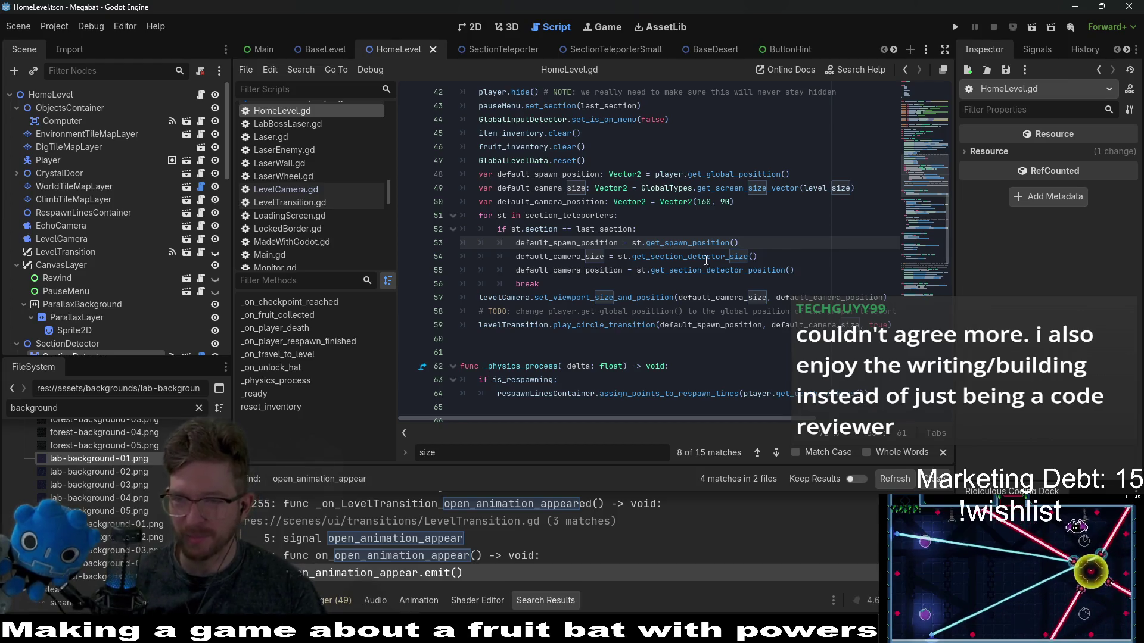
# Step: Add a break after the camera position assignment so the teleporter loop exits once defaults are set
pyautogui.click(771, 271)
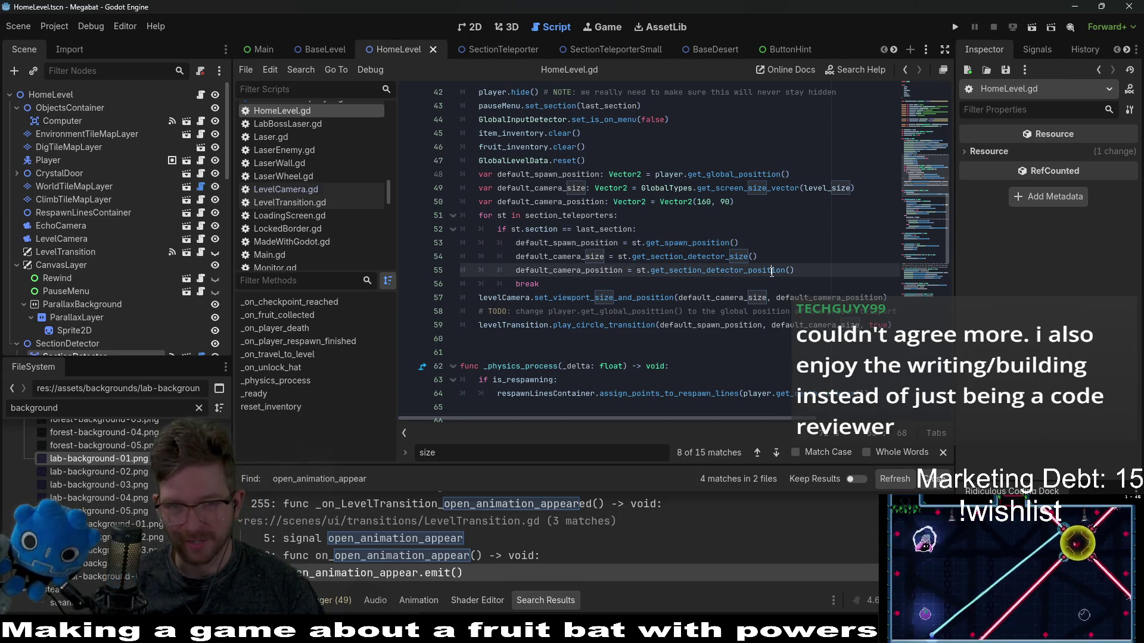
pyautogui.click(811, 270)
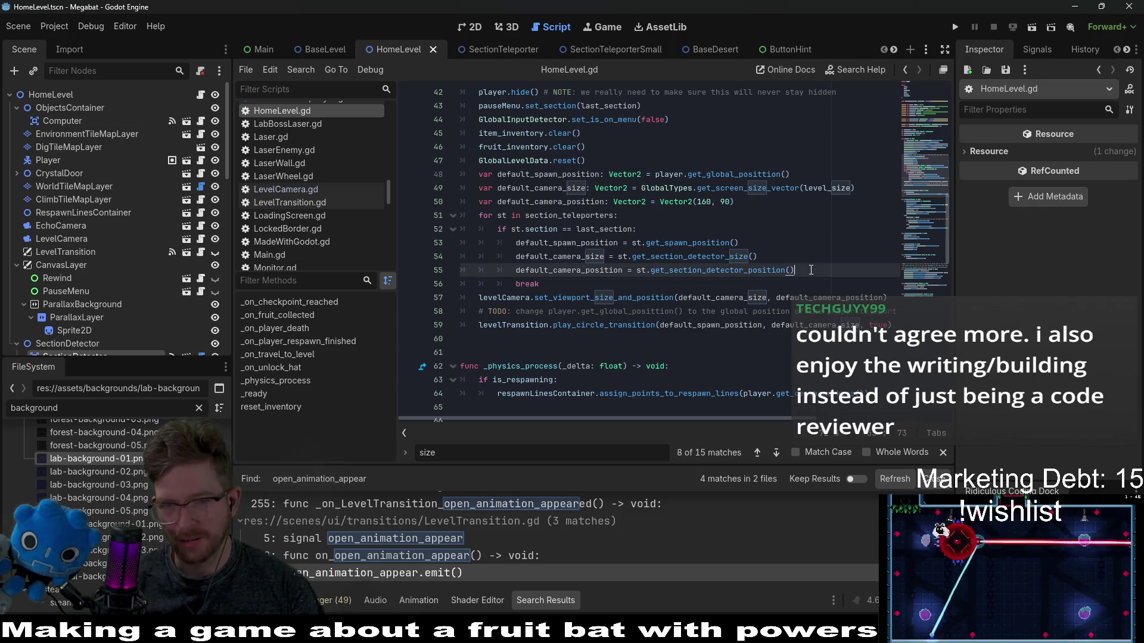
pyautogui.hotkey('shift', 'Up')
pyautogui.hotkey('shift', 'Up')
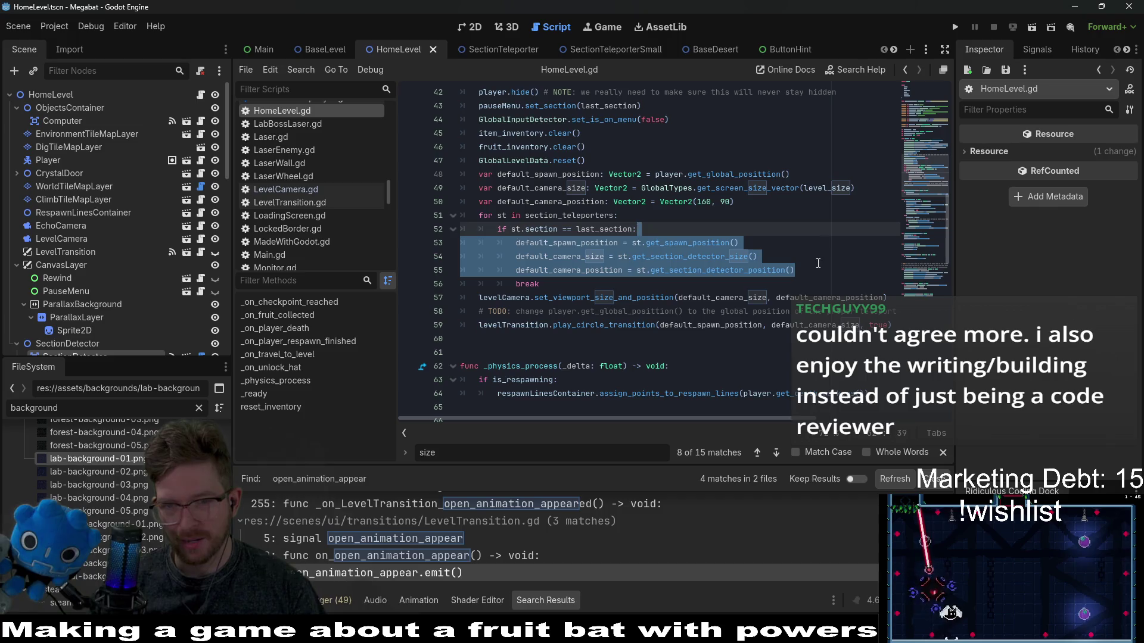
pyautogui.press('Down')
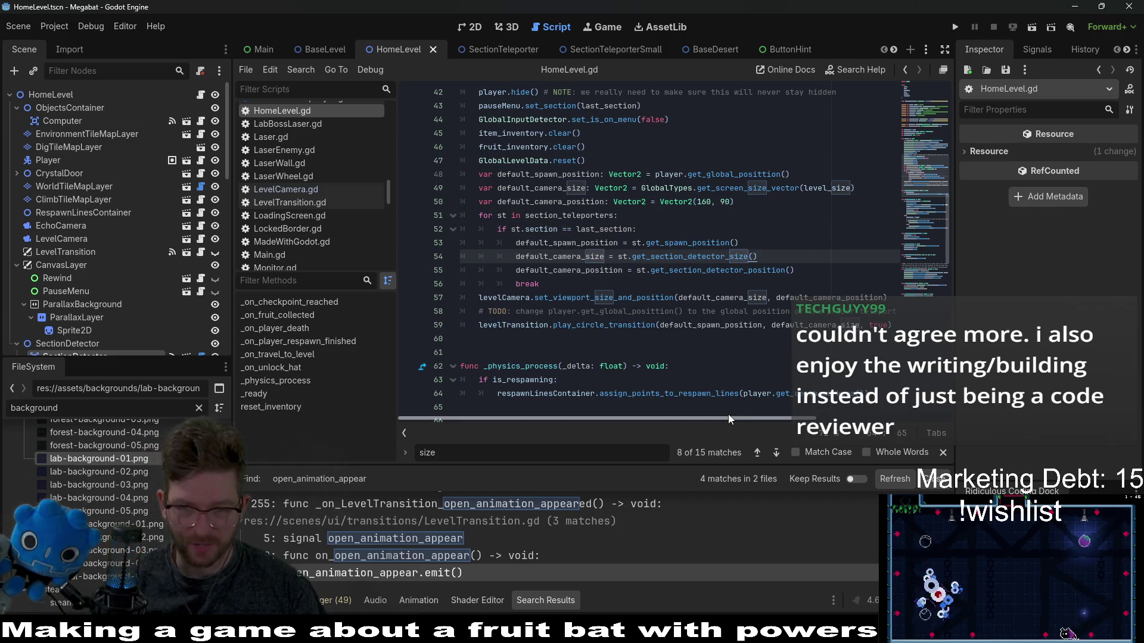
pyautogui.moveTo(728, 417)
pyautogui.mouseDown()
pyautogui.moveTo(829, 410)
pyautogui.moveTo(715, 414)
pyautogui.mouseUp()
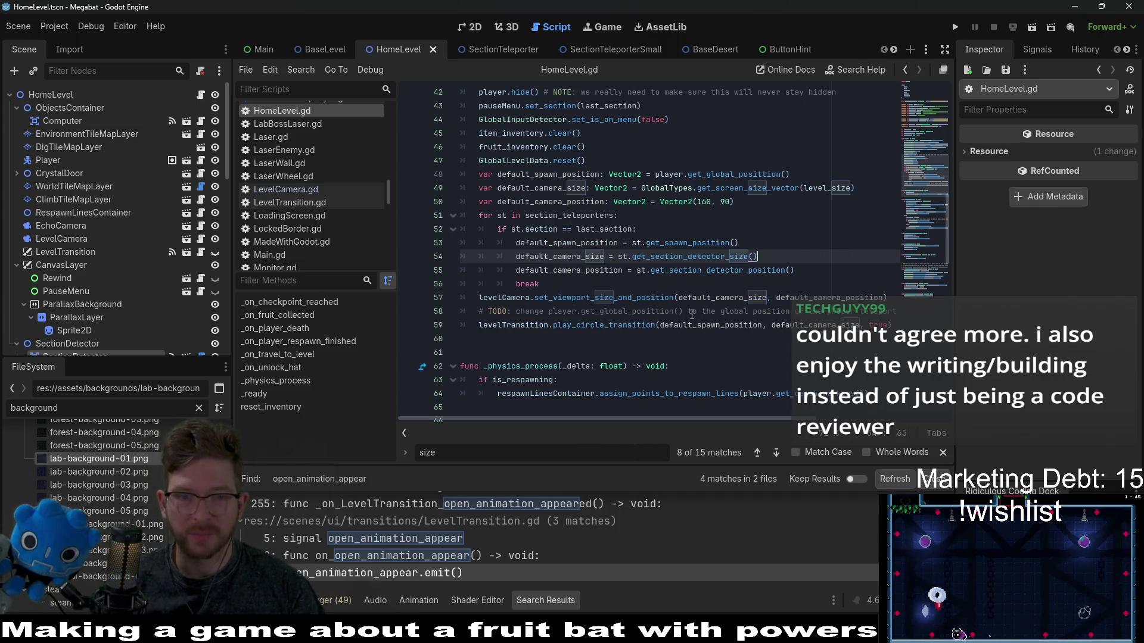
pyautogui.click(719, 284)
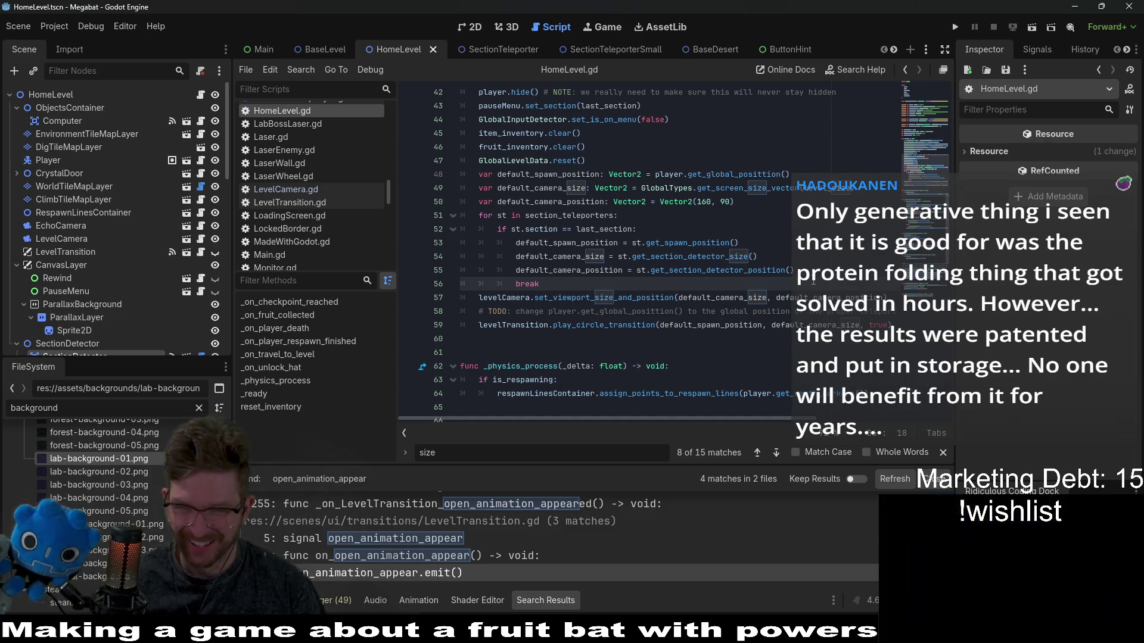
pyautogui.moveTo(682, 417)
pyautogui.mouseDown()
pyautogui.moveTo(743, 417)
pyautogui.moveTo(567, 402)
pyautogui.mouseUp()
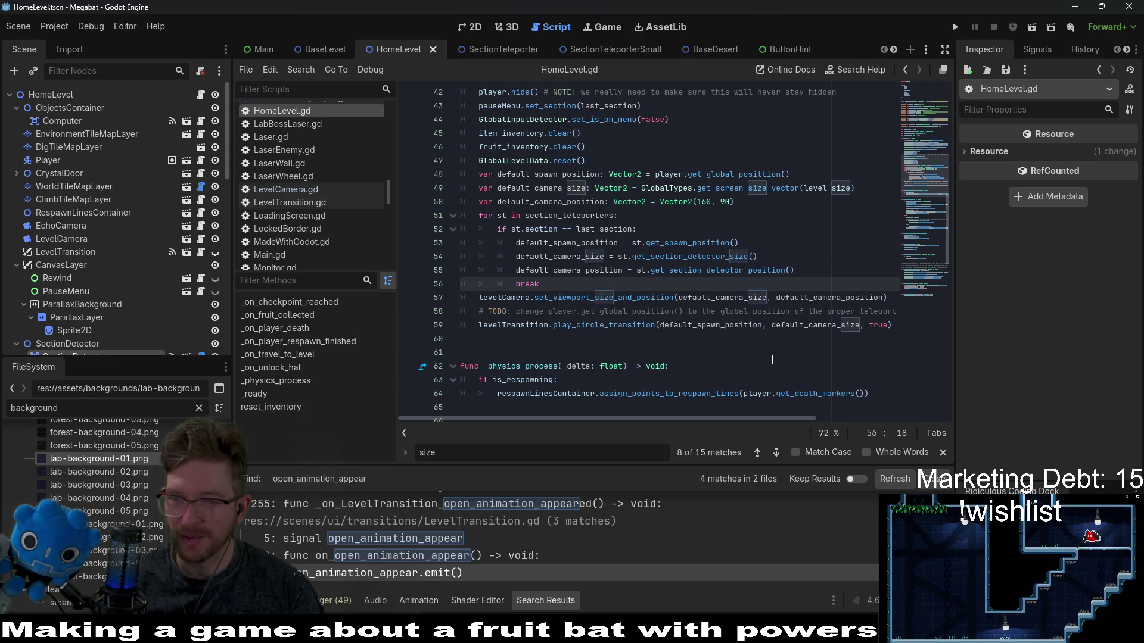
pyautogui.moveTo(734, 419)
pyautogui.mouseDown()
pyautogui.moveTo(770, 419)
pyautogui.moveTo(709, 417)
pyautogui.mouseUp()
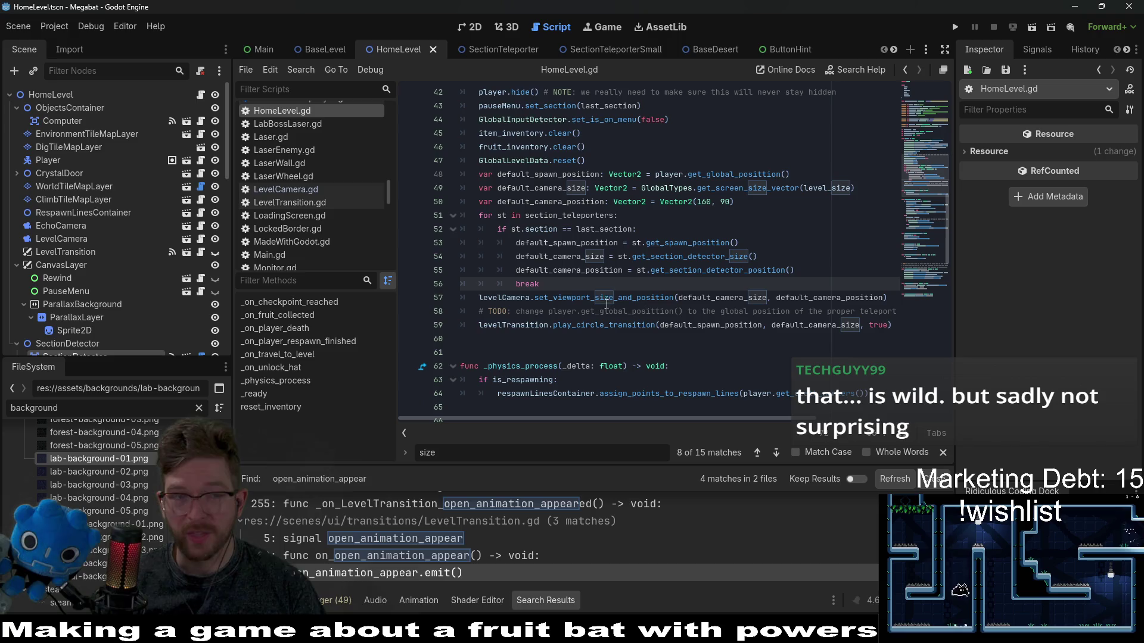
# Step: Review the teleporters in 2D and assign SectionDetector to the tutorial teleporter
pyautogui.scroll(-10, 137, 205)
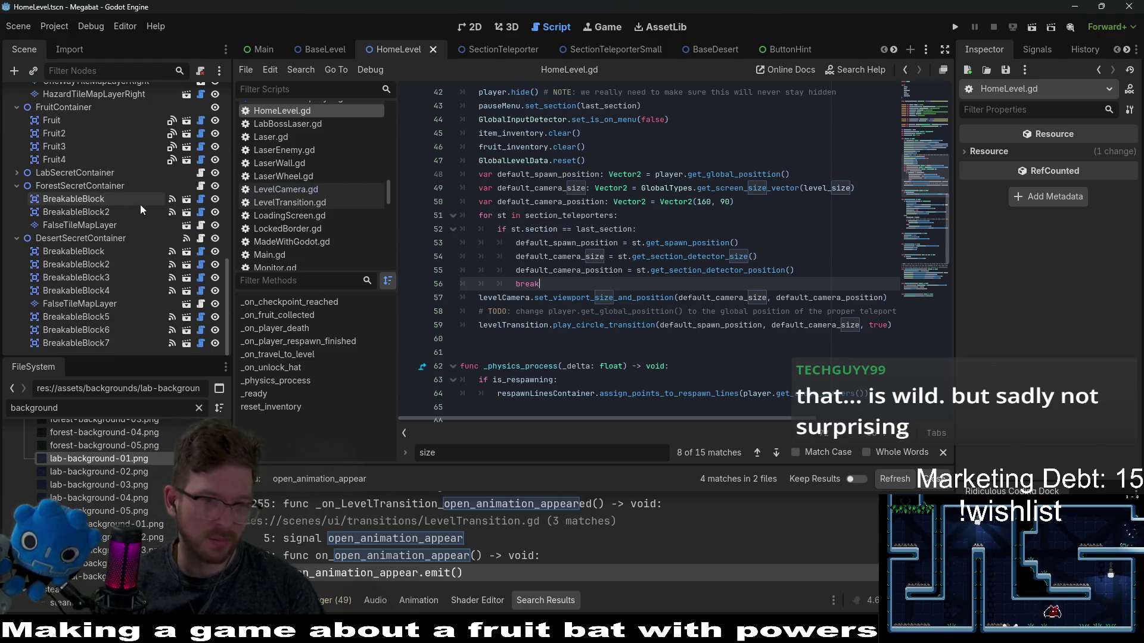
pyautogui.scroll(3, 144, 256)
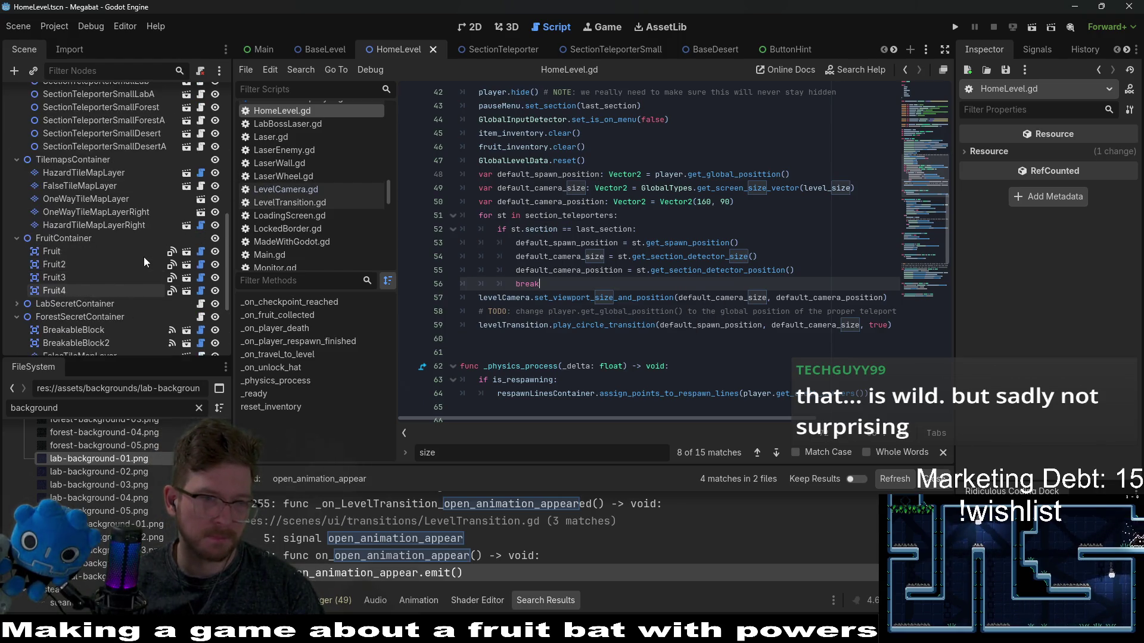
pyautogui.click(150, 244)
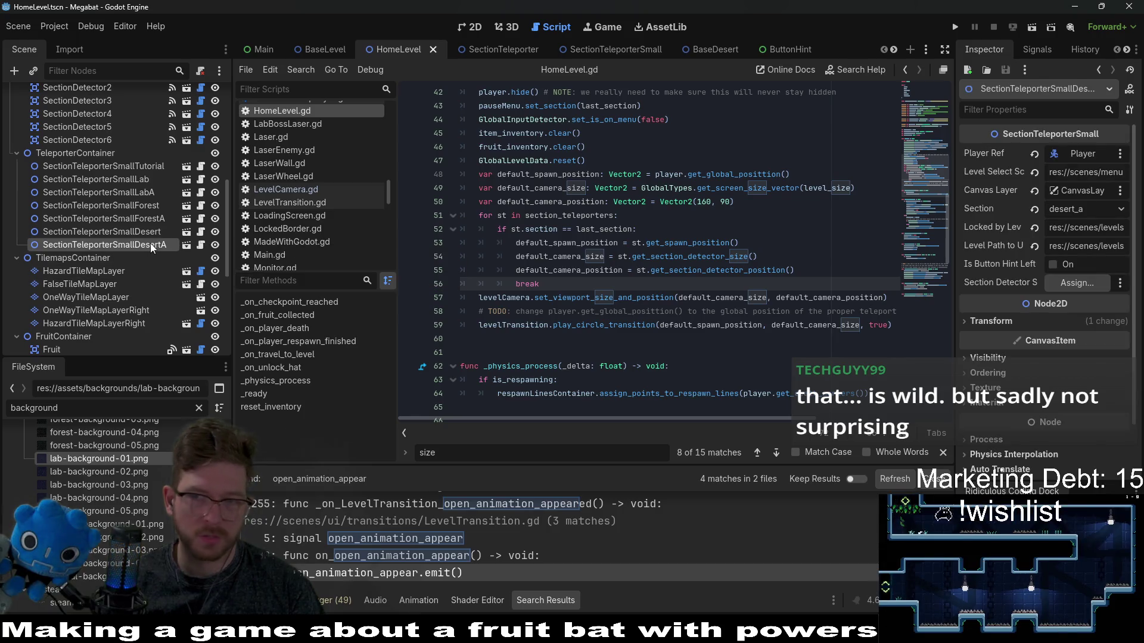
pyautogui.click(463, 27)
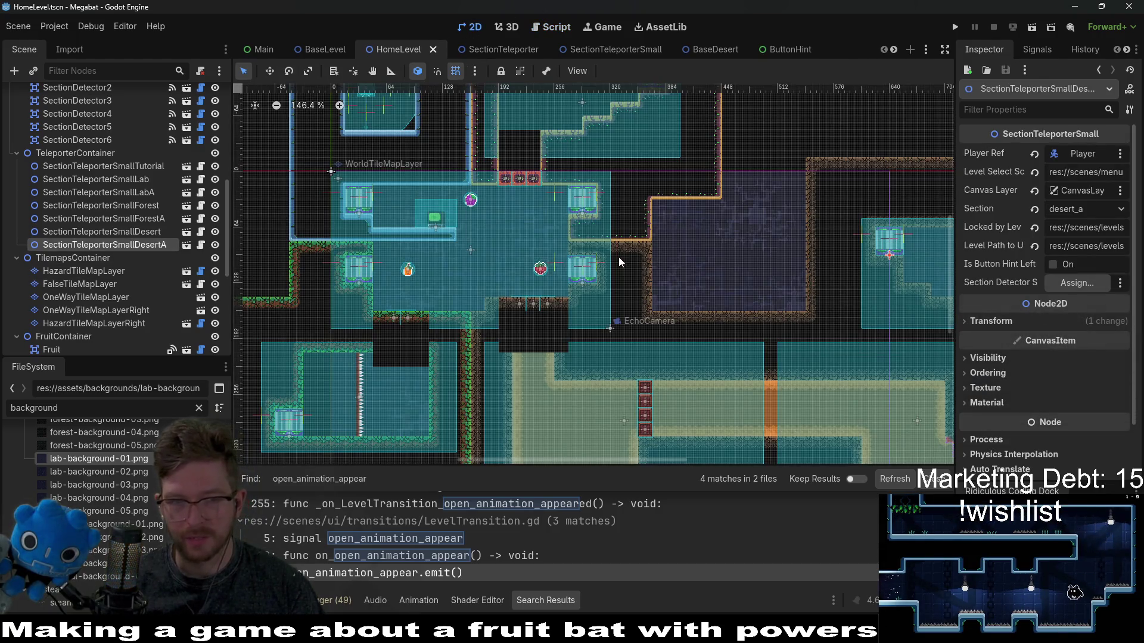
pyautogui.scroll(-3, 542, 282)
pyautogui.click(137, 167)
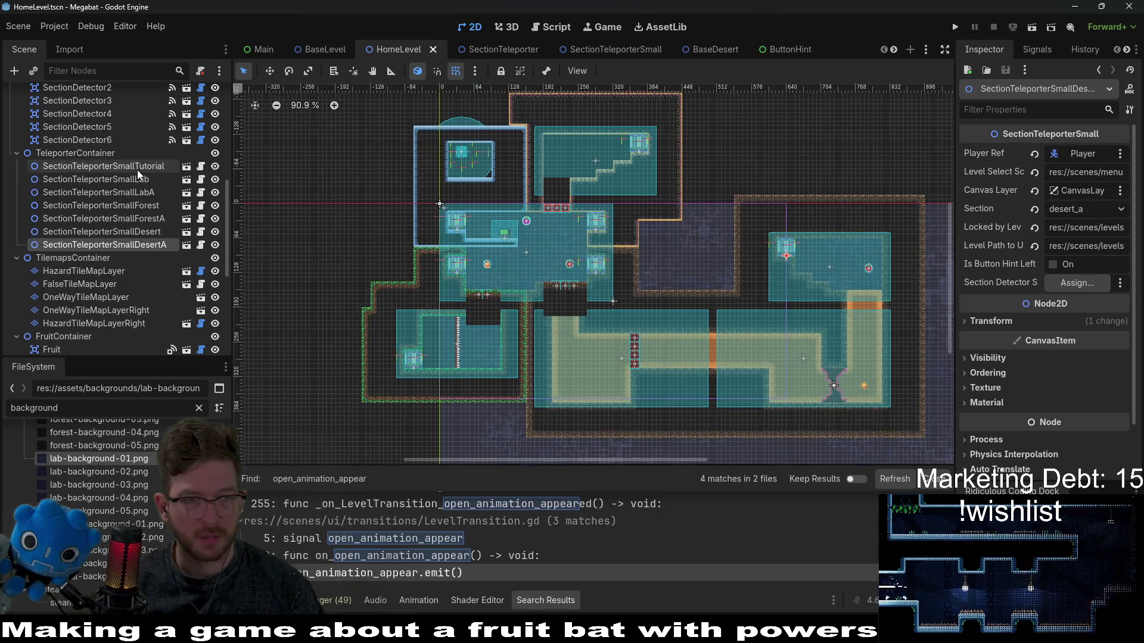
pyautogui.click(139, 179)
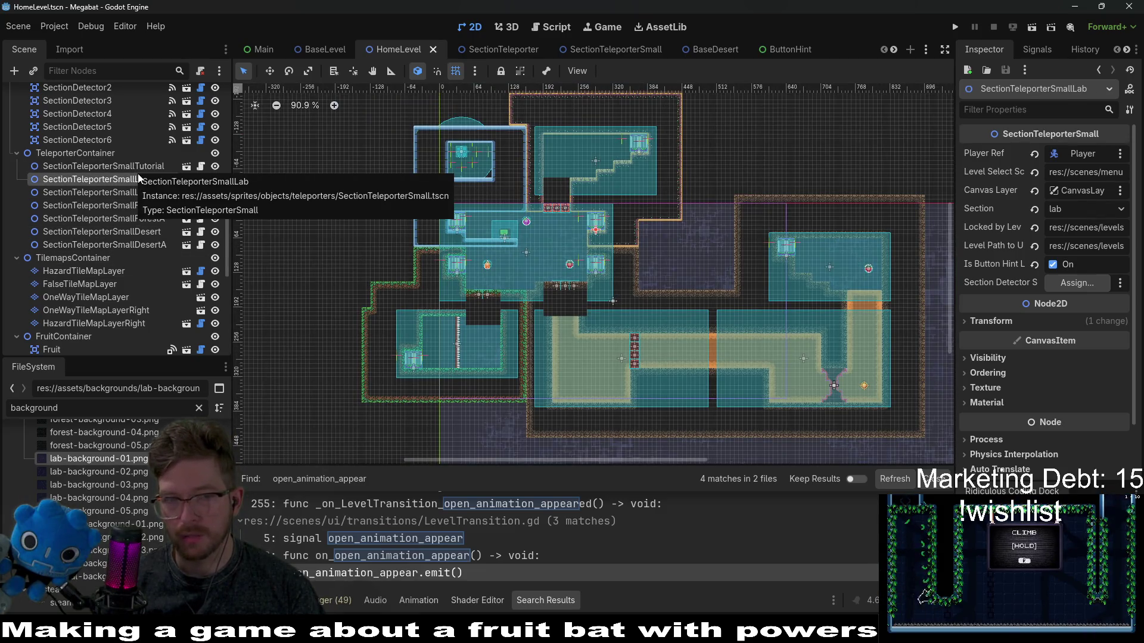
pyautogui.click(141, 166)
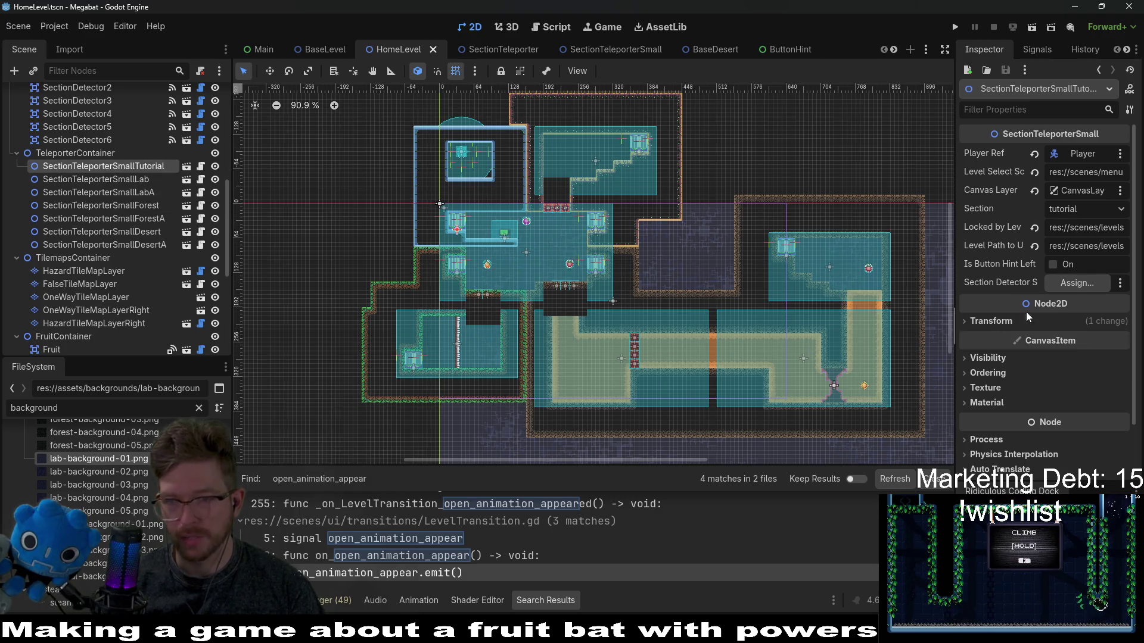
pyautogui.click(1072, 288)
pyautogui.click(566, 205)
pyautogui.doubleClick(569, 204)
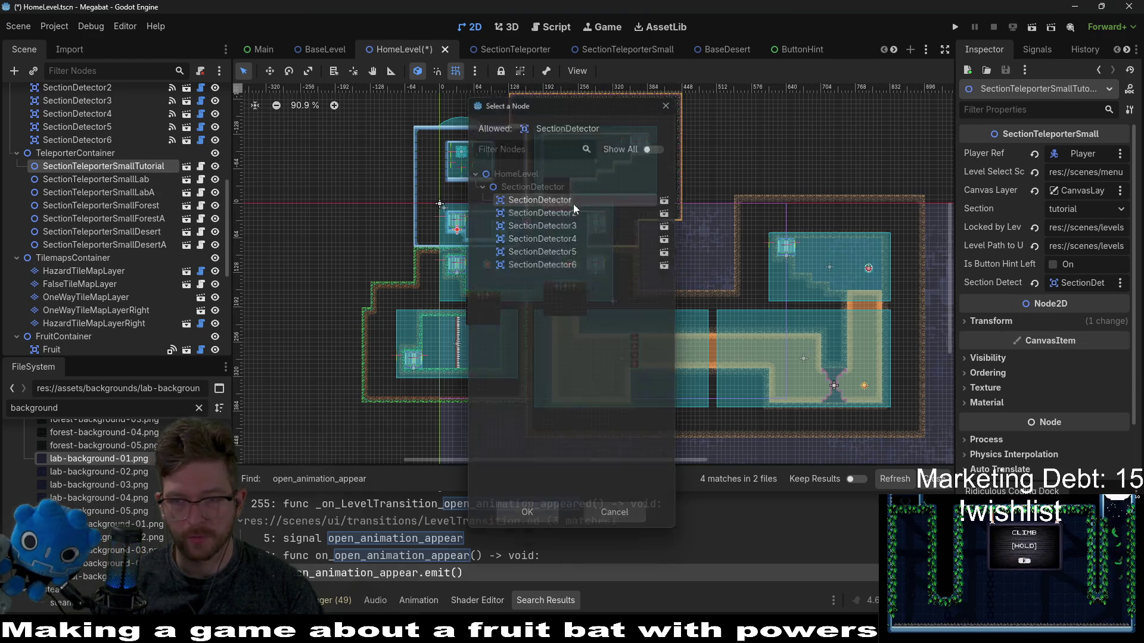
# Step: Select the lab, forest and desert teleporters together and assign SectionDetector to all three
pyautogui.click(154, 180)
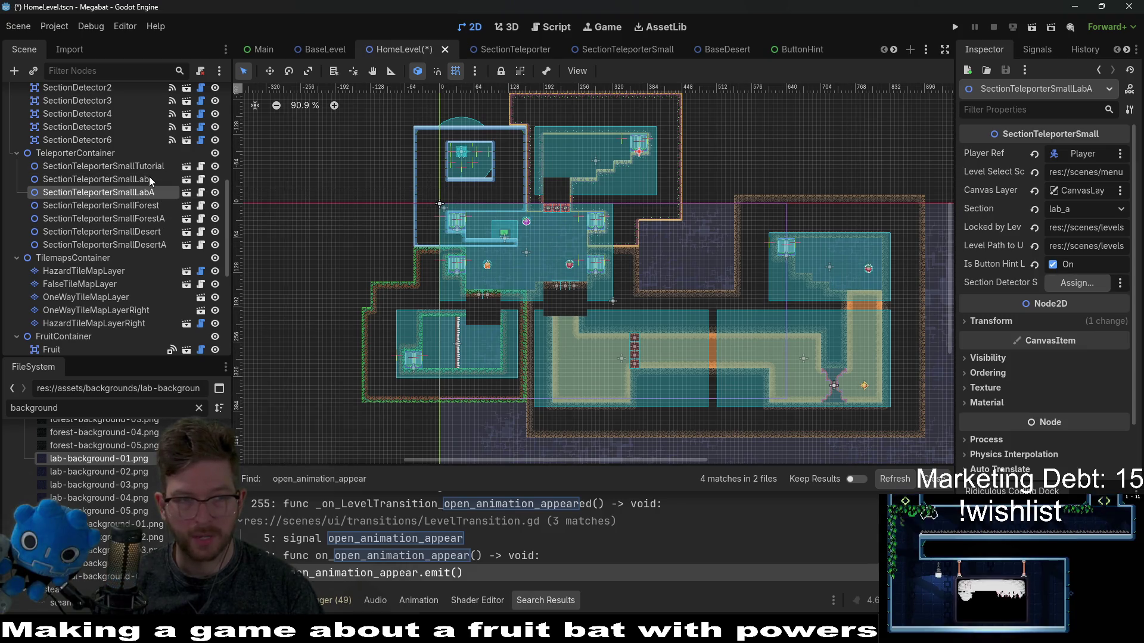
pyautogui.keyDown('shift'); pyautogui.click(150, 206); pyautogui.keyUp('shift')
pyautogui.click(150, 181)
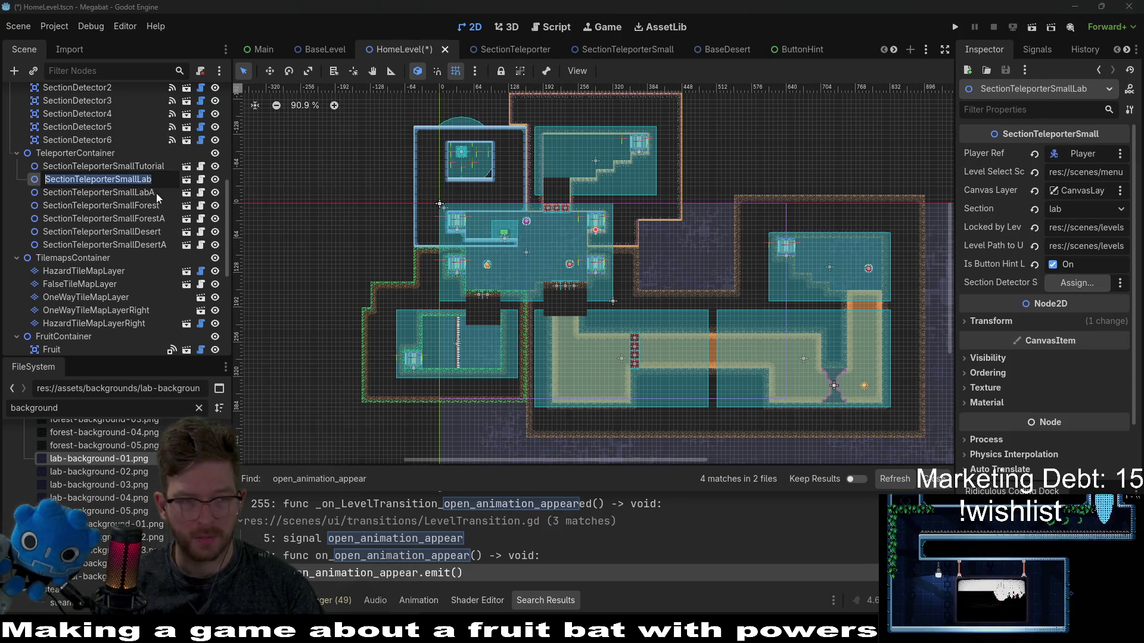
pyautogui.click(151, 184)
pyautogui.press('Escape')
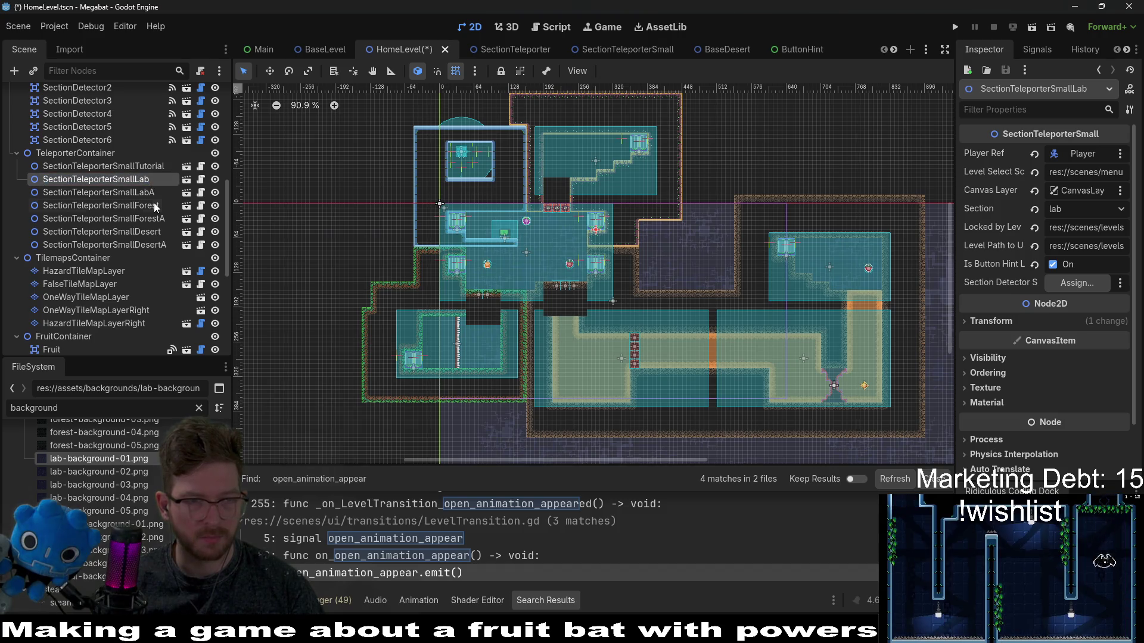
pyautogui.keyDown('ctrl'); pyautogui.click(162, 205); pyautogui.keyUp('ctrl')
pyautogui.keyDown('ctrl'); pyautogui.click(156, 231); pyautogui.keyUp('ctrl')
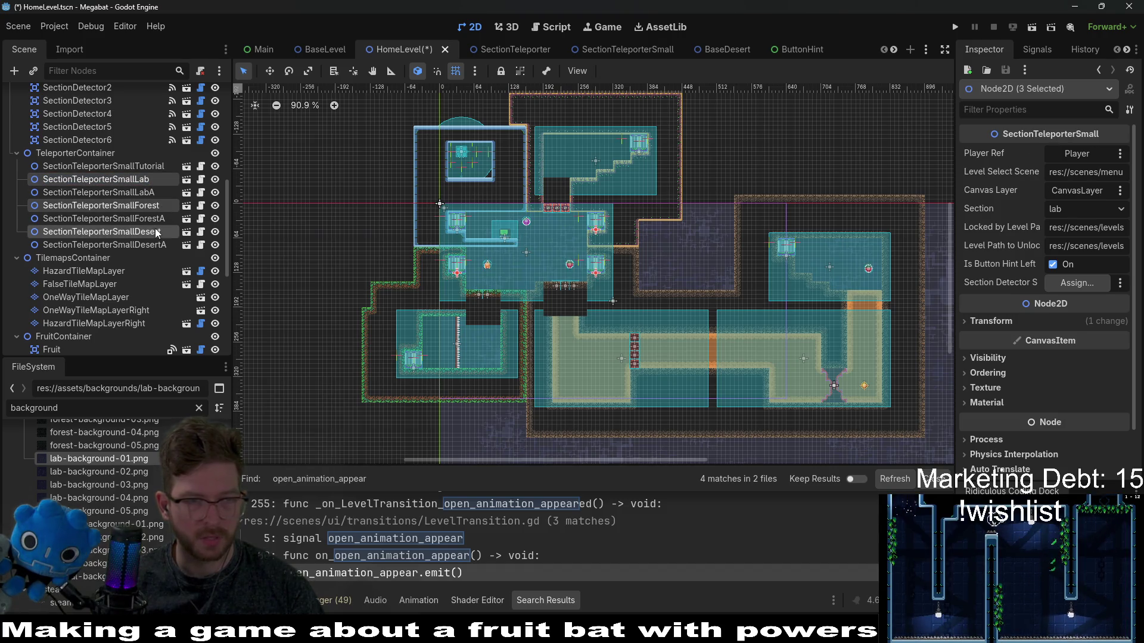
pyautogui.click(1082, 282)
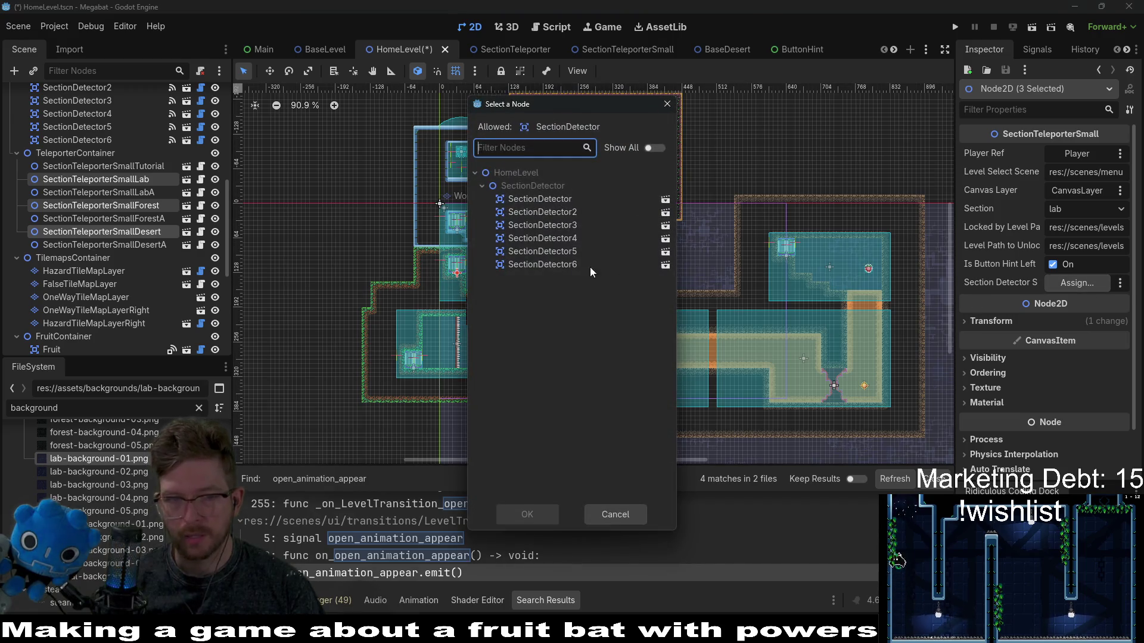
pyautogui.doubleClick(562, 199)
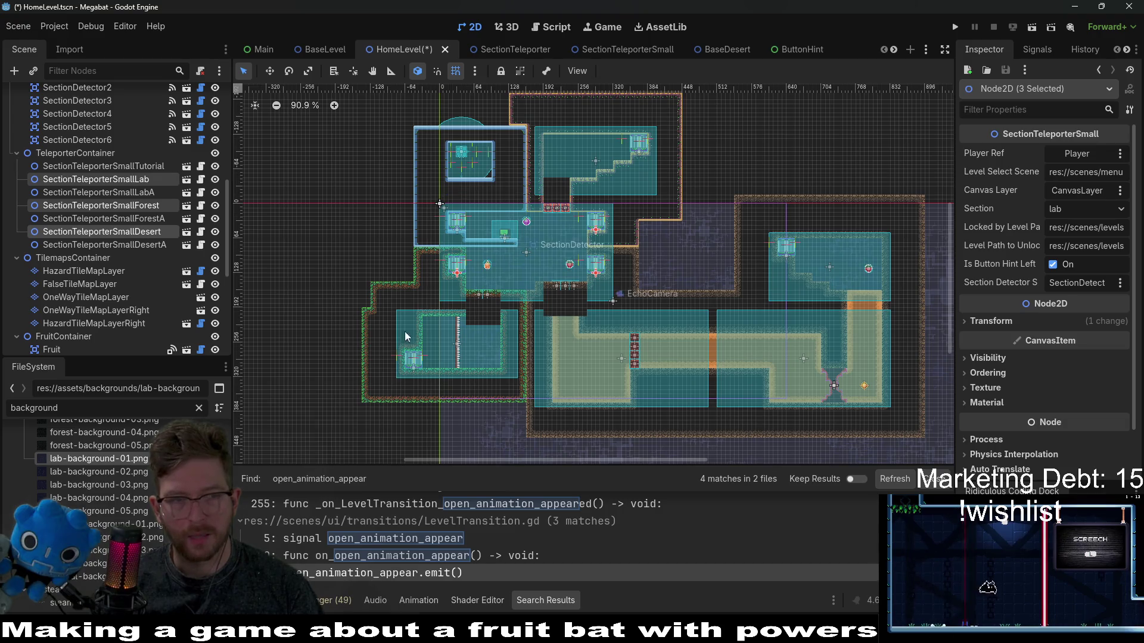
# Step: Check SectionDetector2, then assign a section detector to the LabA teleporter
pyautogui.click(146, 194)
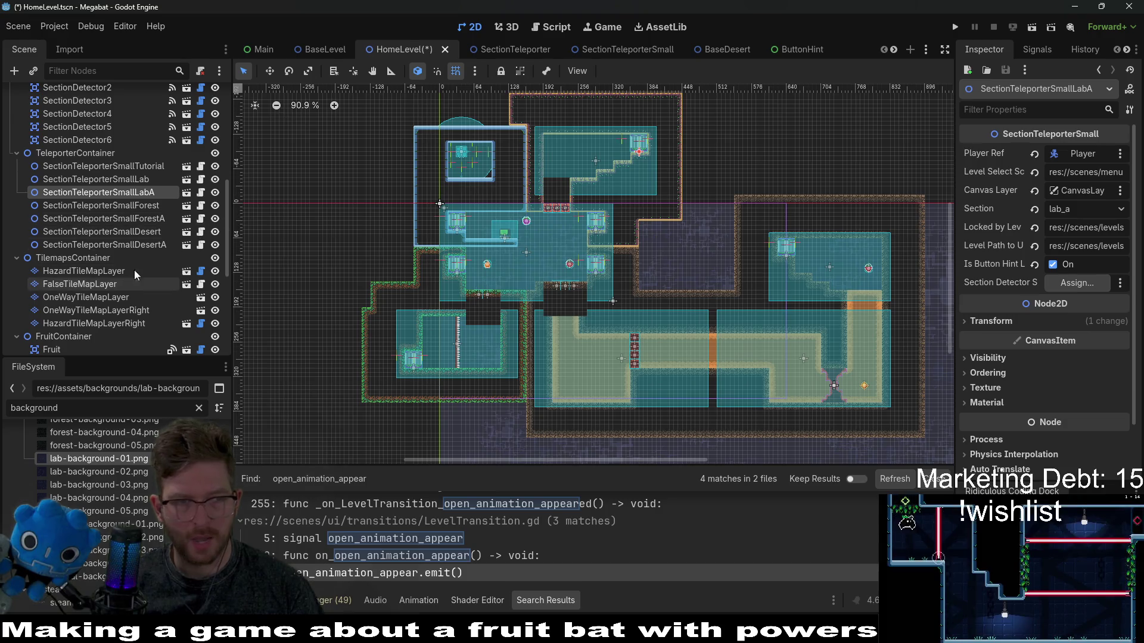
pyautogui.scroll(2, 102, 151)
pyautogui.click(110, 123)
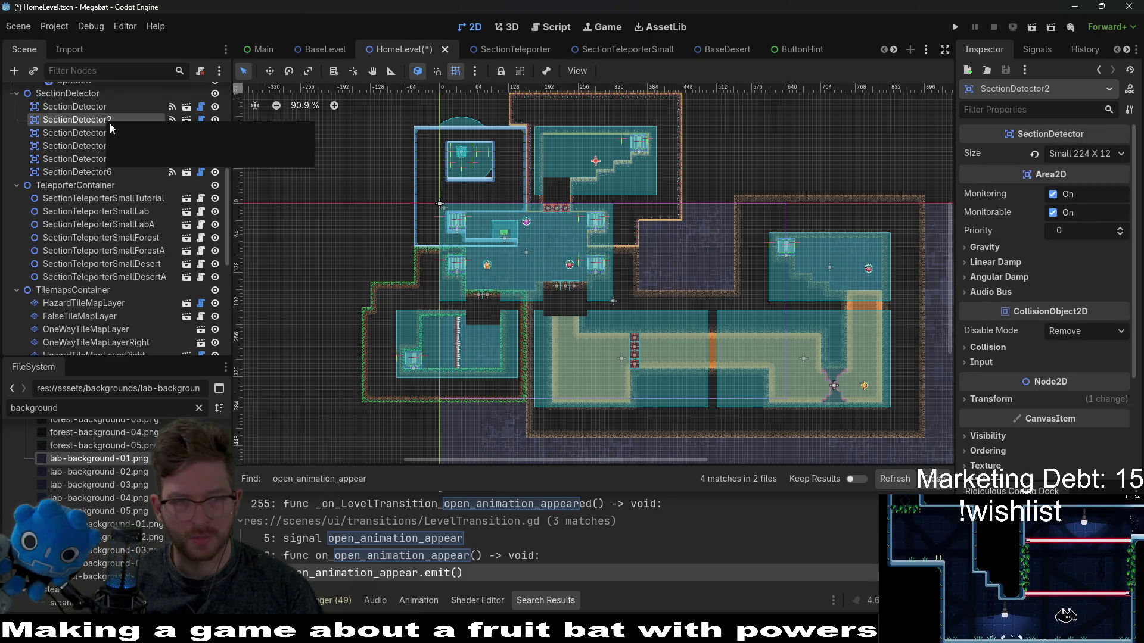
pyautogui.click(151, 223)
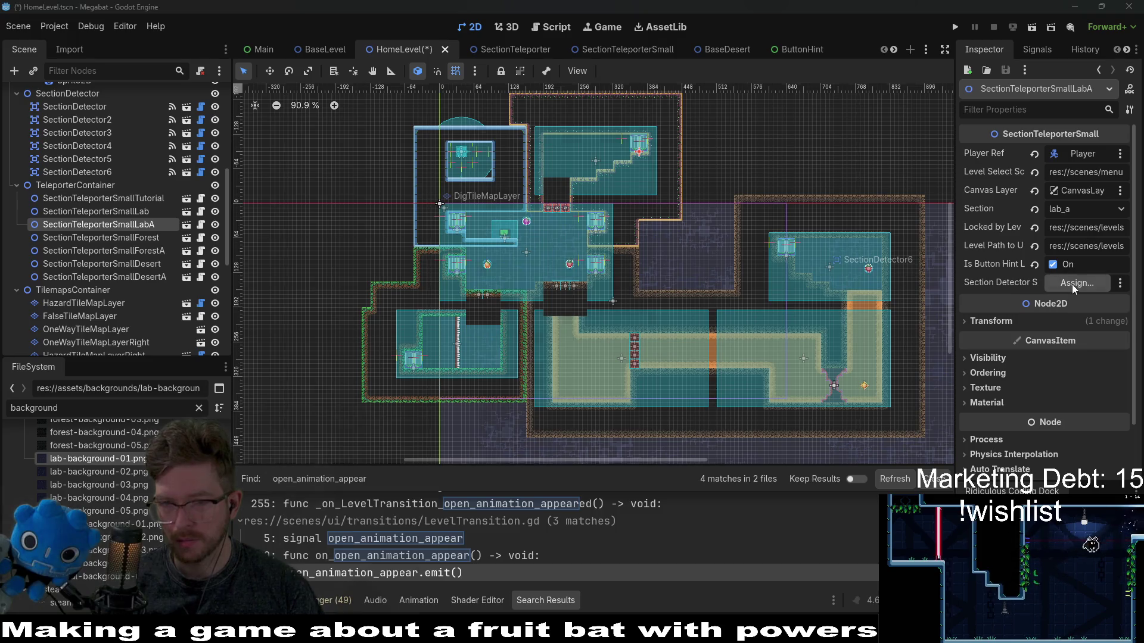
pyautogui.click(1071, 284)
pyautogui.doubleClick(546, 217)
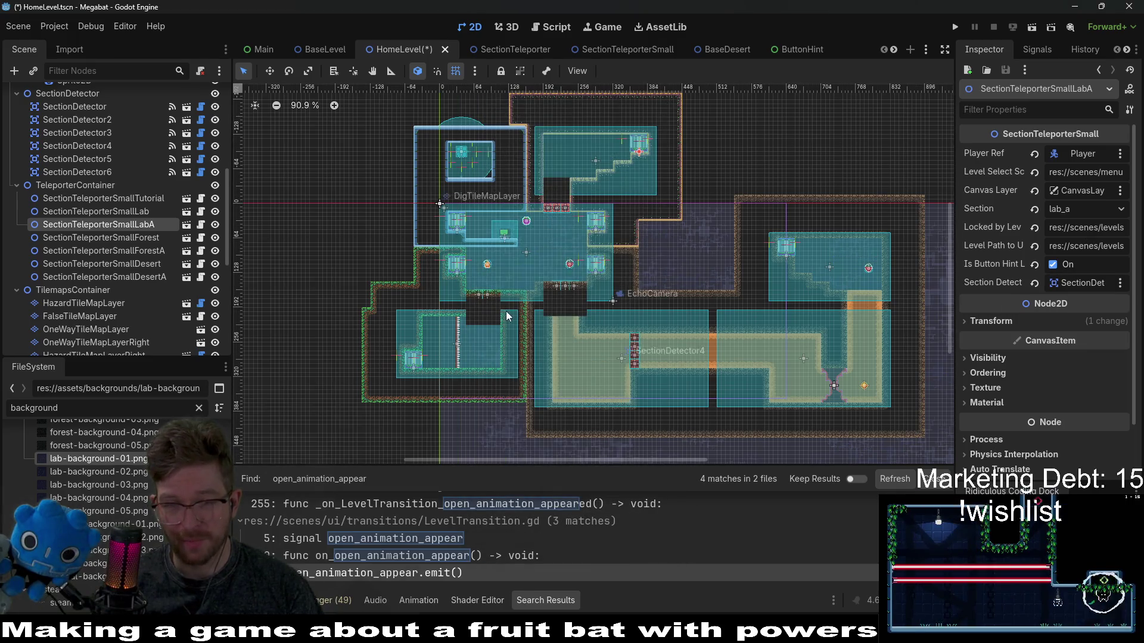
# Step: Assign section detectors to the ForestA and DesertA teleporters and save the scene
pyautogui.click(146, 249)
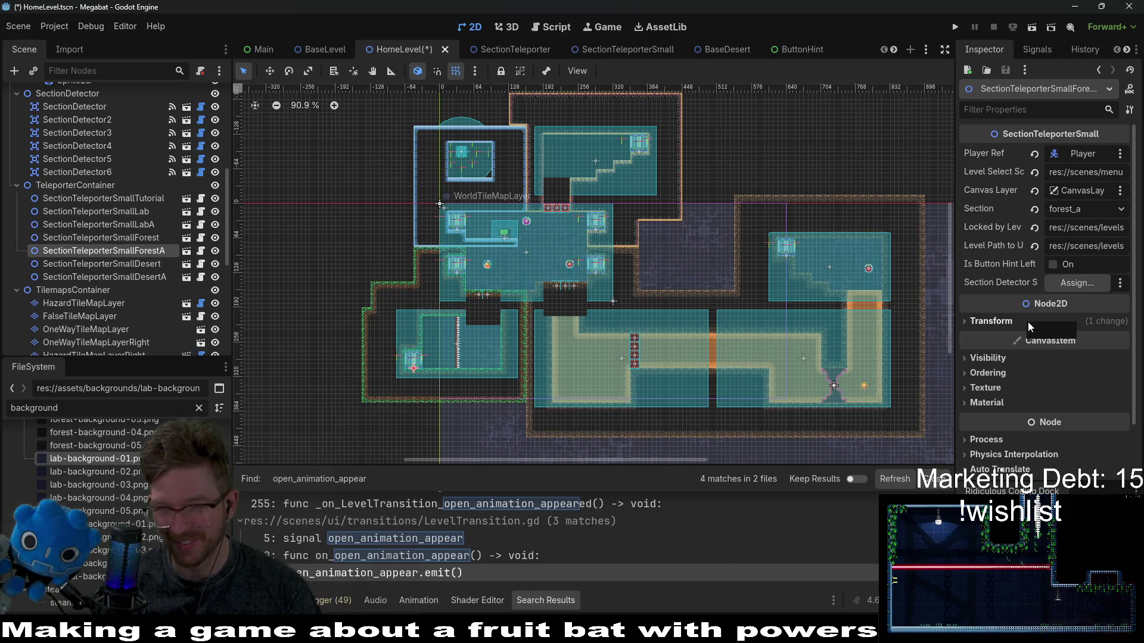
pyautogui.click(1073, 285)
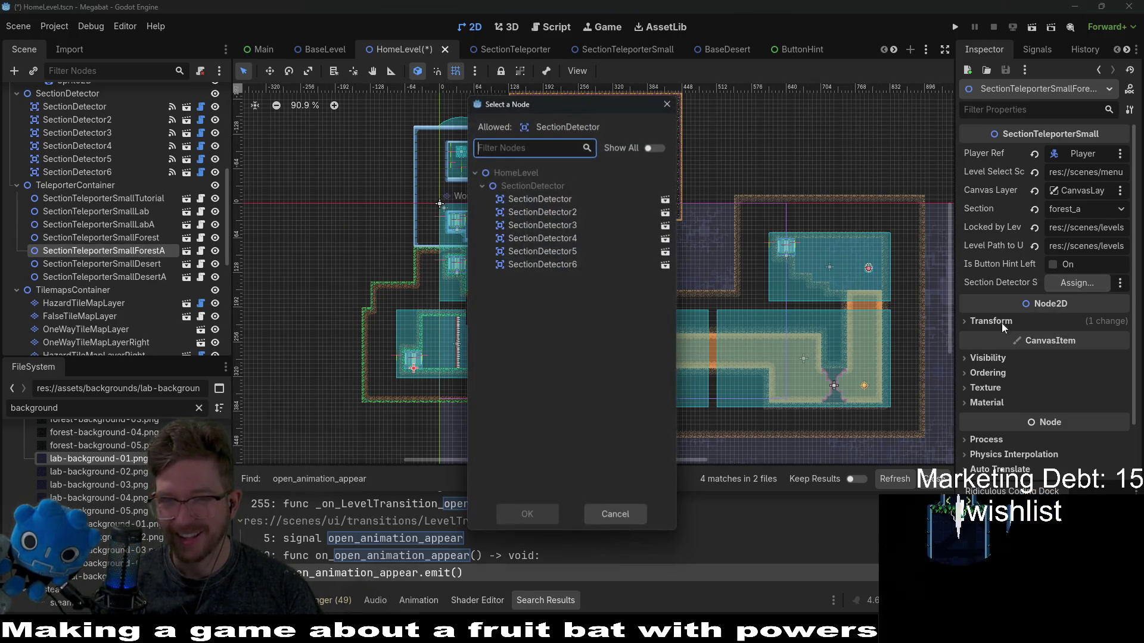
pyautogui.doubleClick(566, 227)
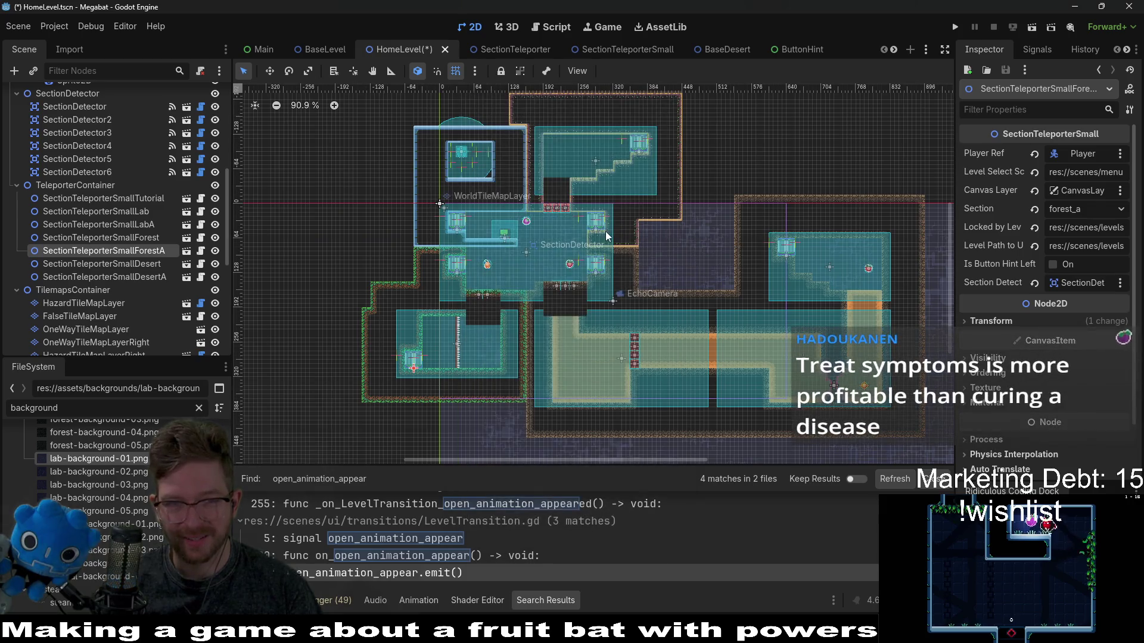
pyautogui.click(159, 276)
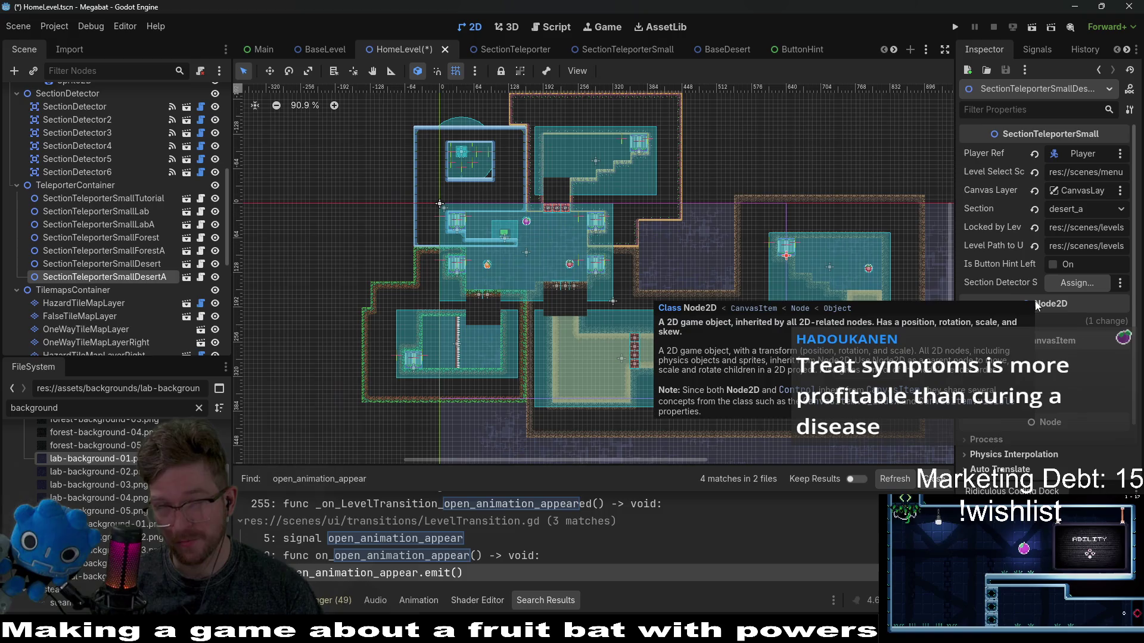
pyautogui.click(1064, 284)
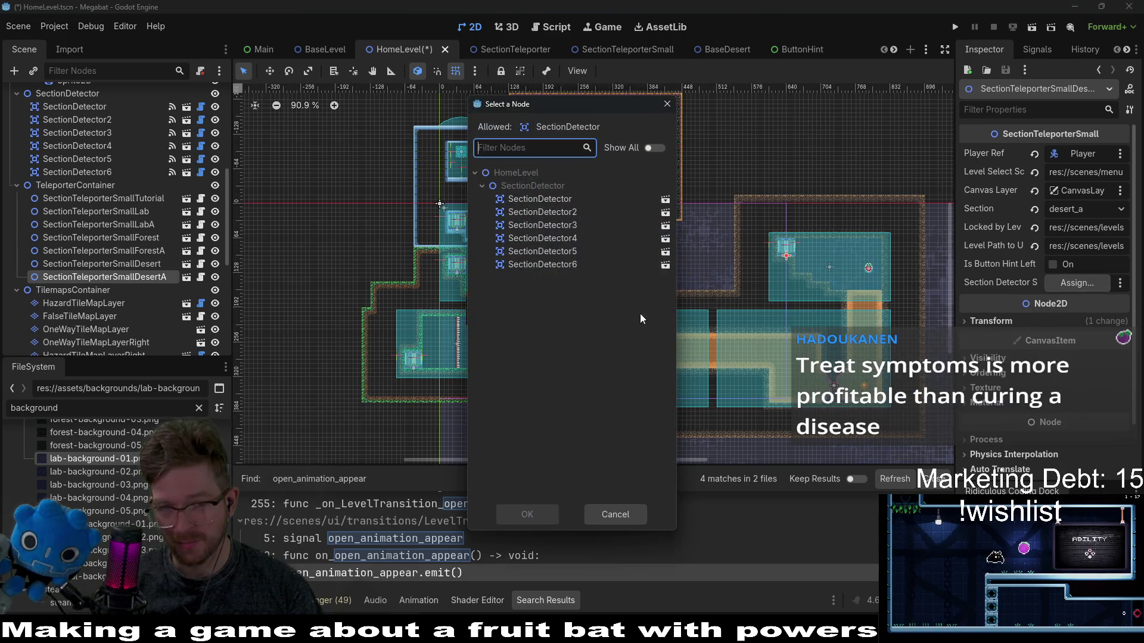
pyautogui.doubleClick(560, 264)
pyautogui.hotkey('ctrl', 's')
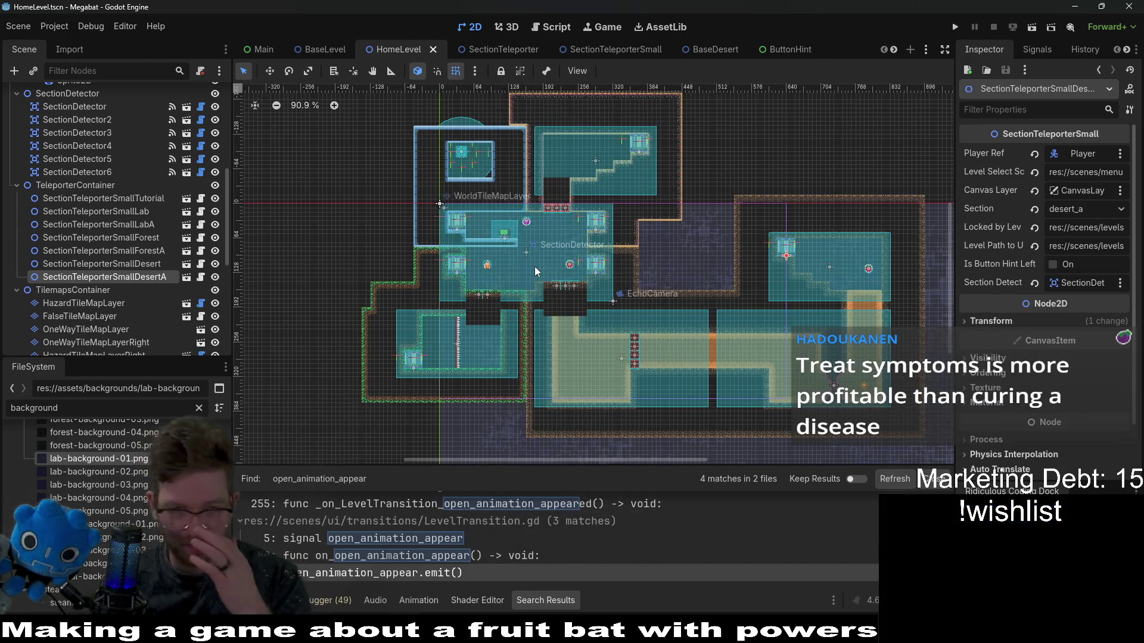
pyautogui.scroll(-2, 599, 244)
# Step: Save, launch Megabat, press PLAY and load the first save profile
pyautogui.hotkey('ctrl', 's')
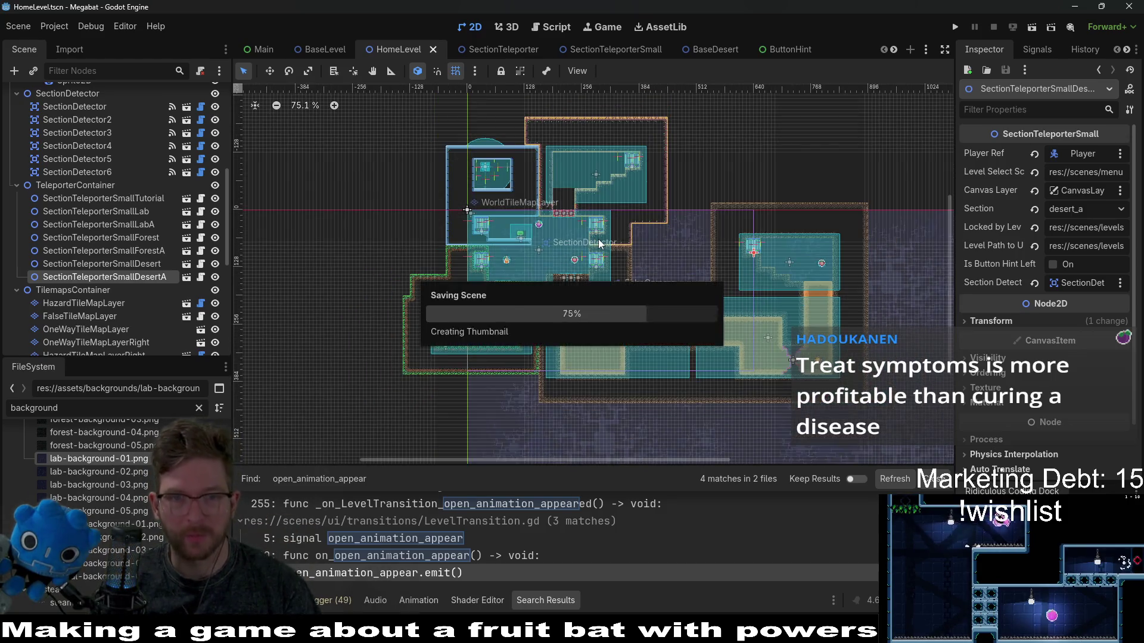
pyautogui.click(956, 28)
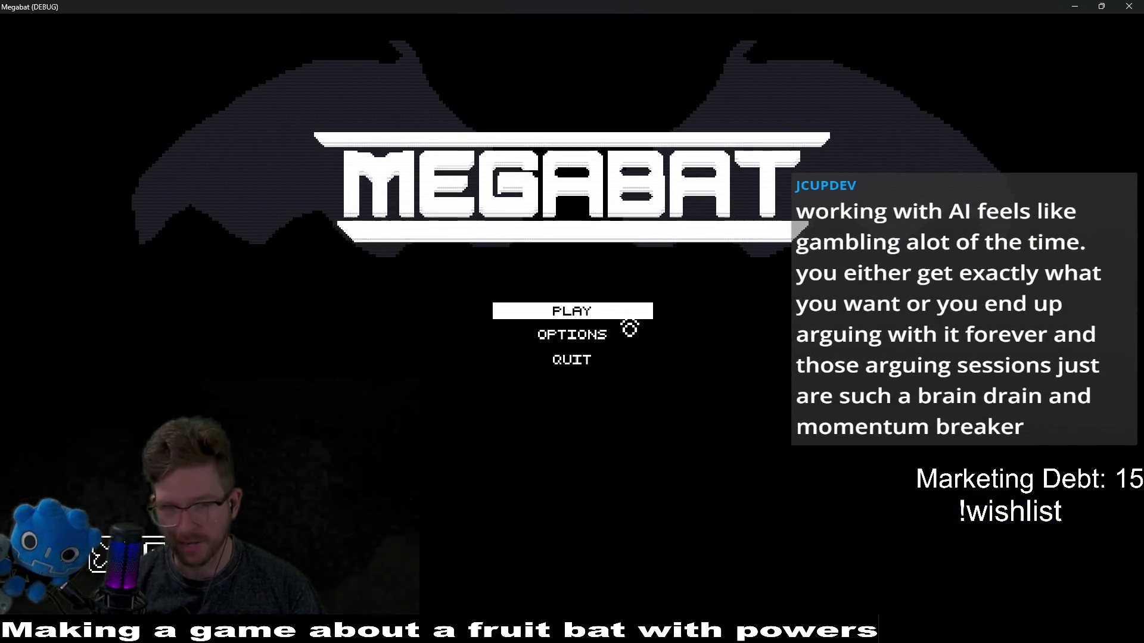
pyautogui.click(599, 320)
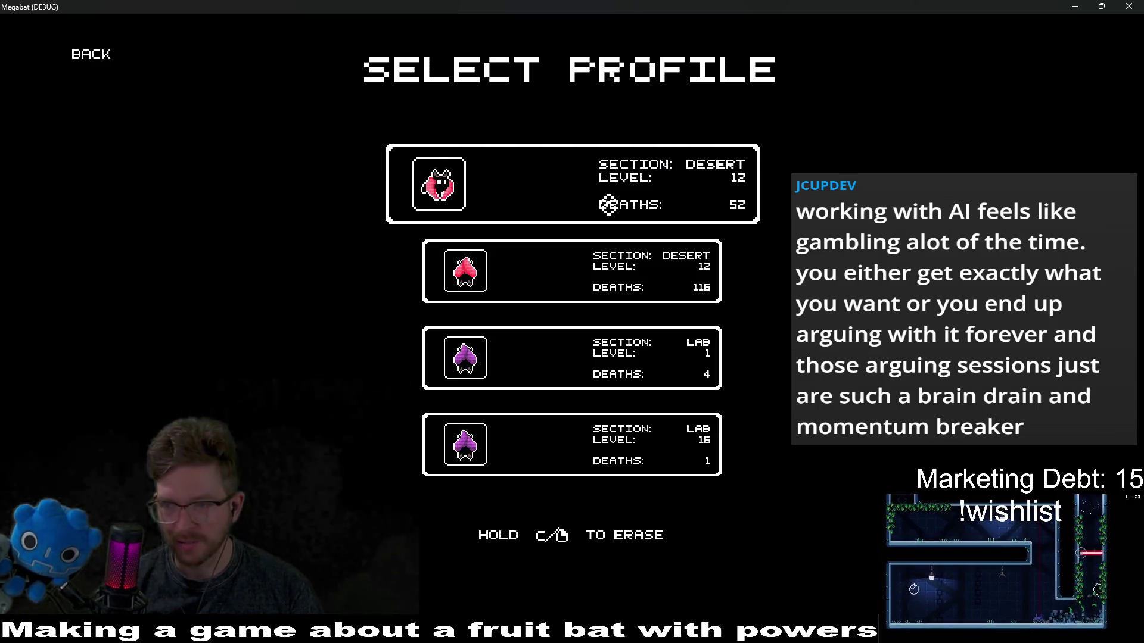
pyautogui.click(608, 204)
pyautogui.click(664, 188)
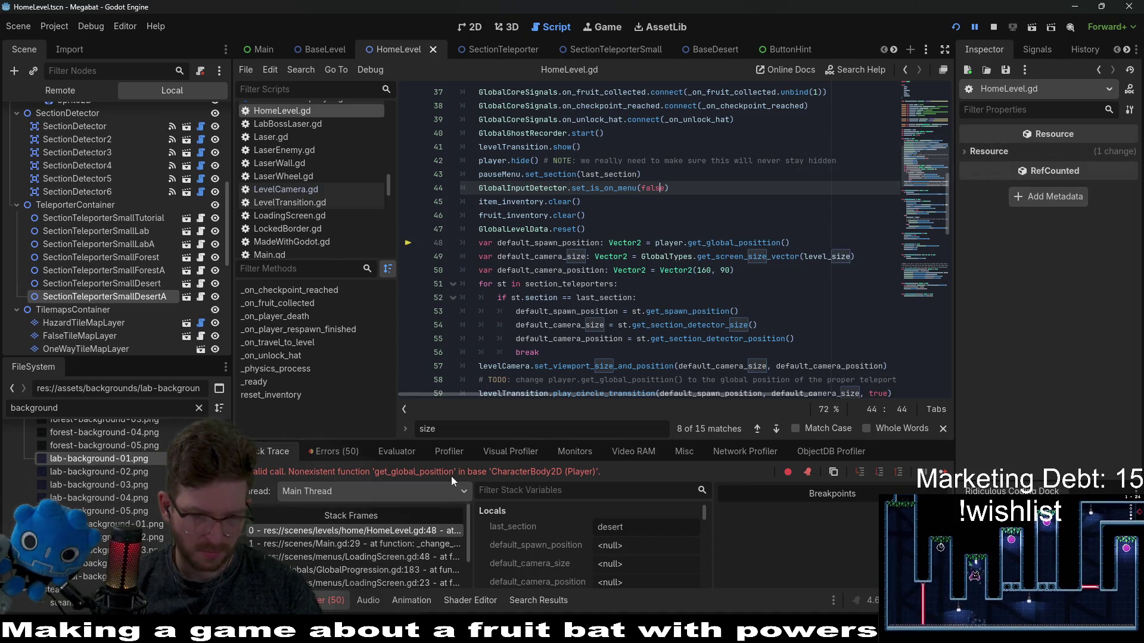
# Step: Correct the get_global_posittion typo on line 48 to get_global_position
pyautogui.doubleClick(755, 243)
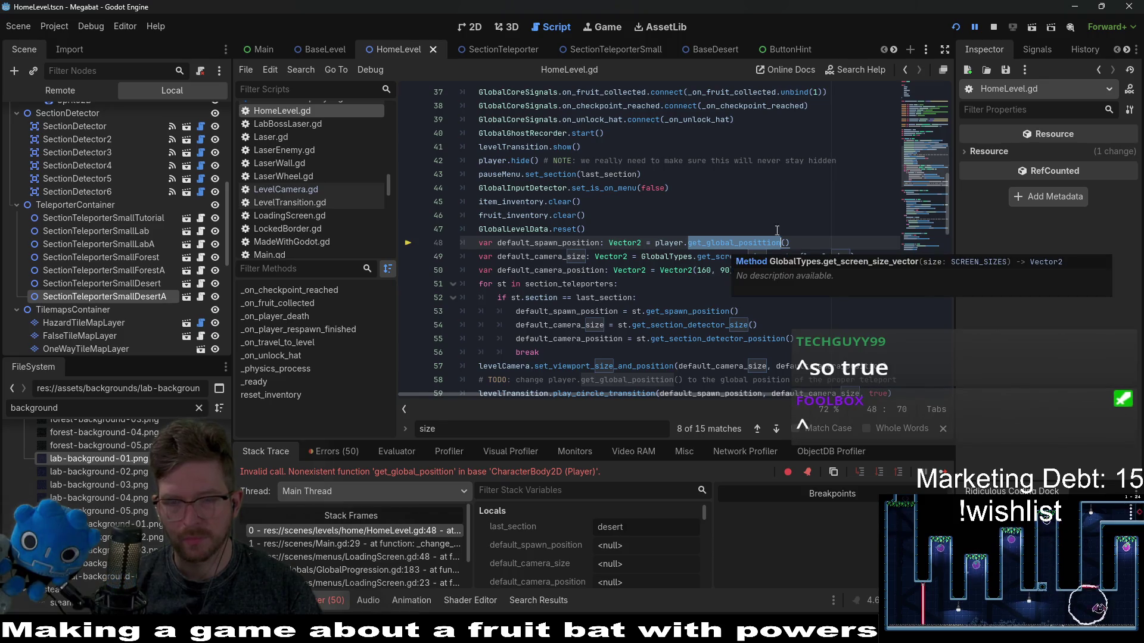
pyautogui.press('Up')
pyautogui.press('Up')
pyautogui.scroll(-2, 787, 273)
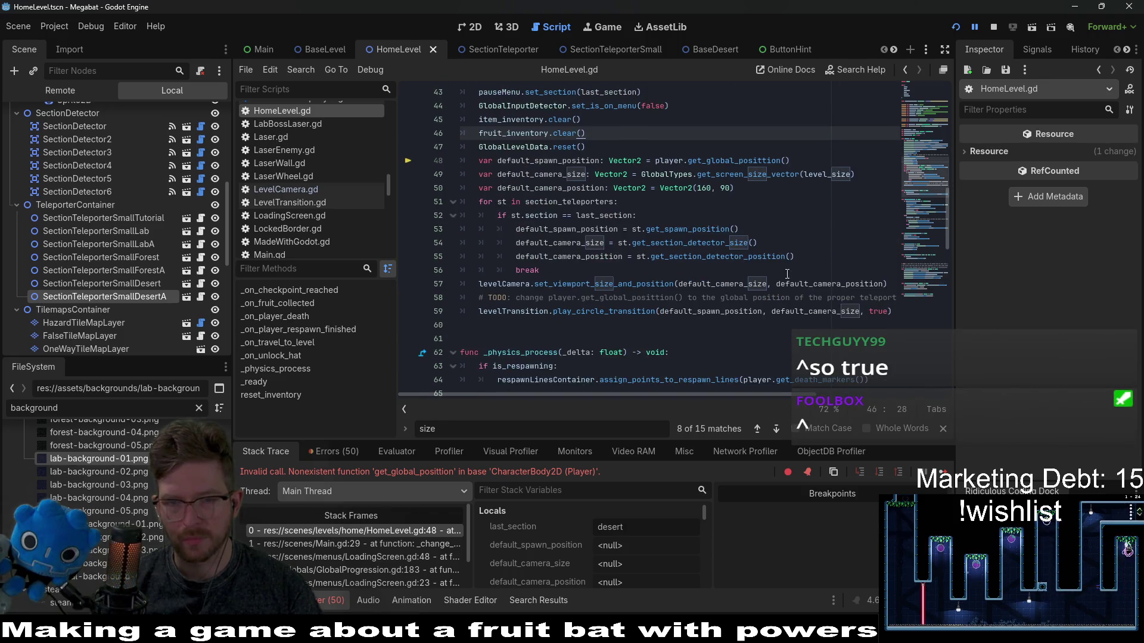
pyautogui.click(660, 298)
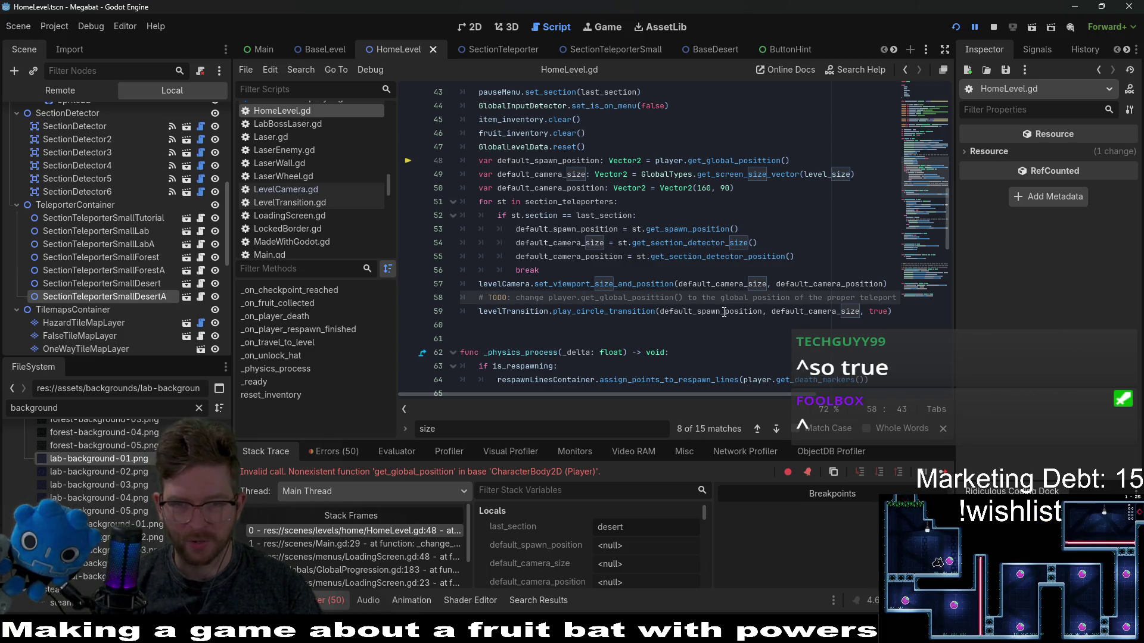
pyautogui.press('Right')
pyautogui.press('Right')
pyautogui.press('BackSpace')
pyautogui.press('Right')
pyautogui.press('Right')
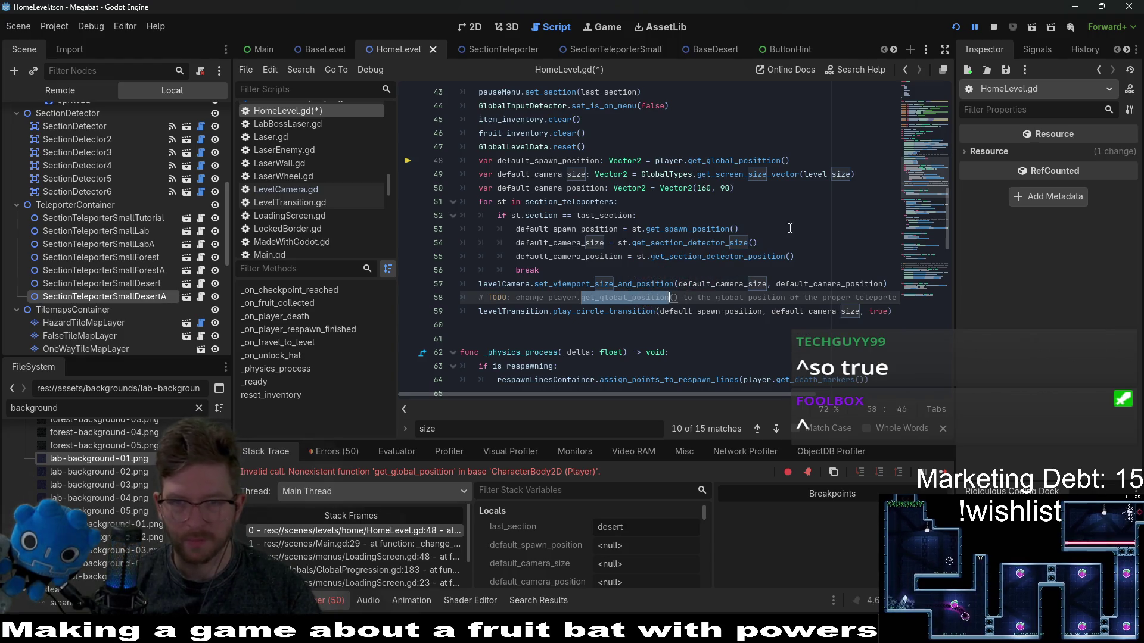
pyautogui.doubleClick(732, 161)
pyautogui.write('get_global_position')
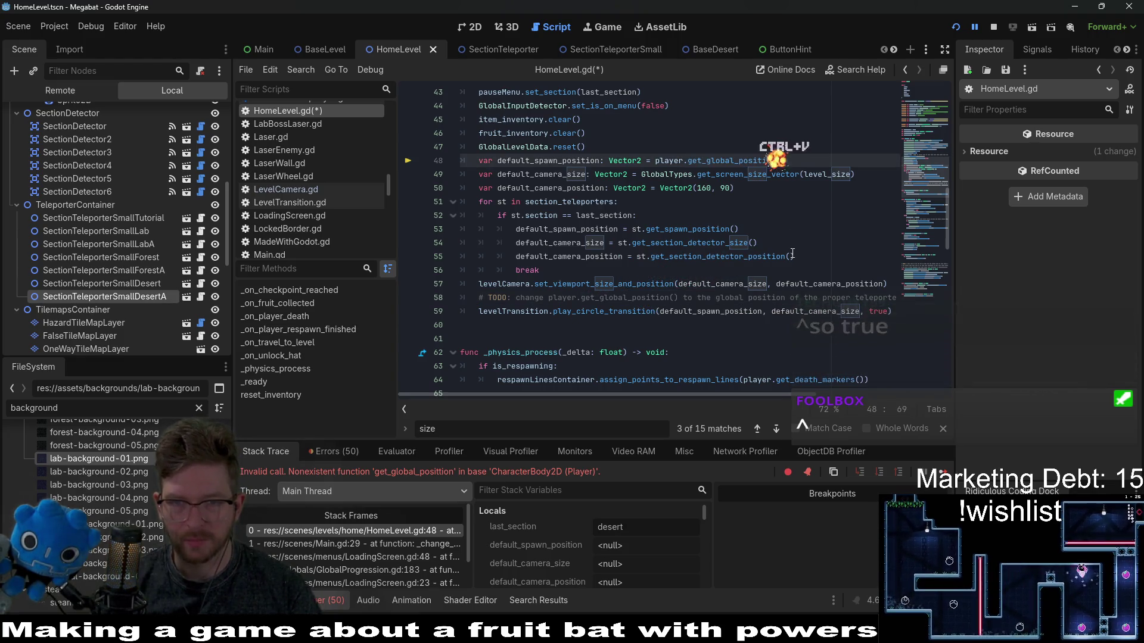
pyautogui.click(740, 228)
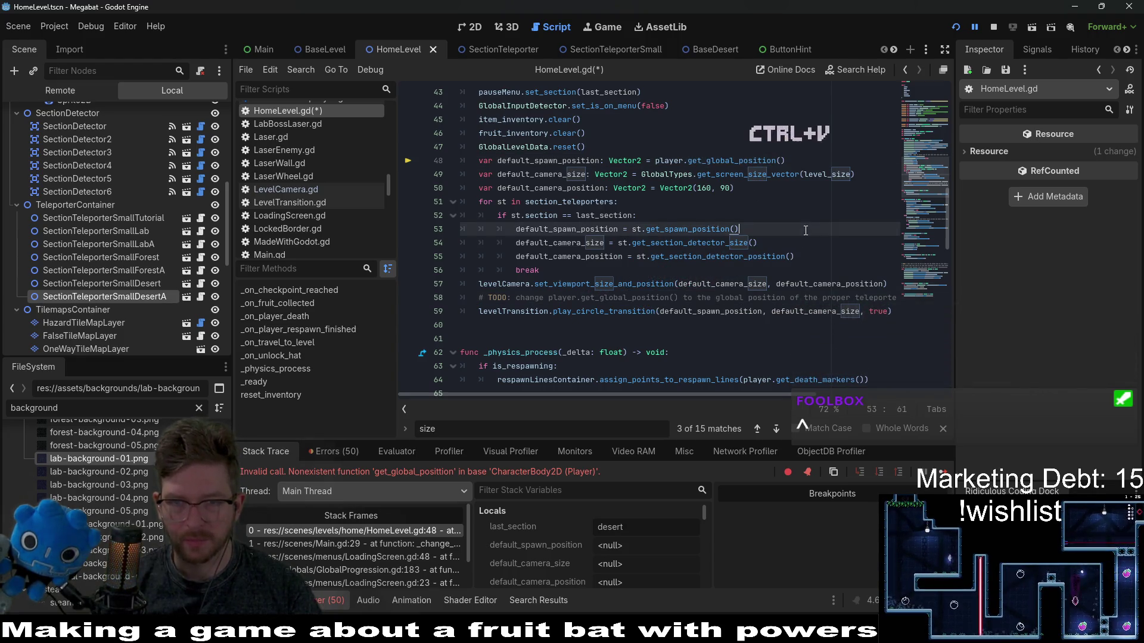
pyautogui.keyDown('ctrl'); pyautogui.click(668, 161); pyautogui.keyUp('ctrl')
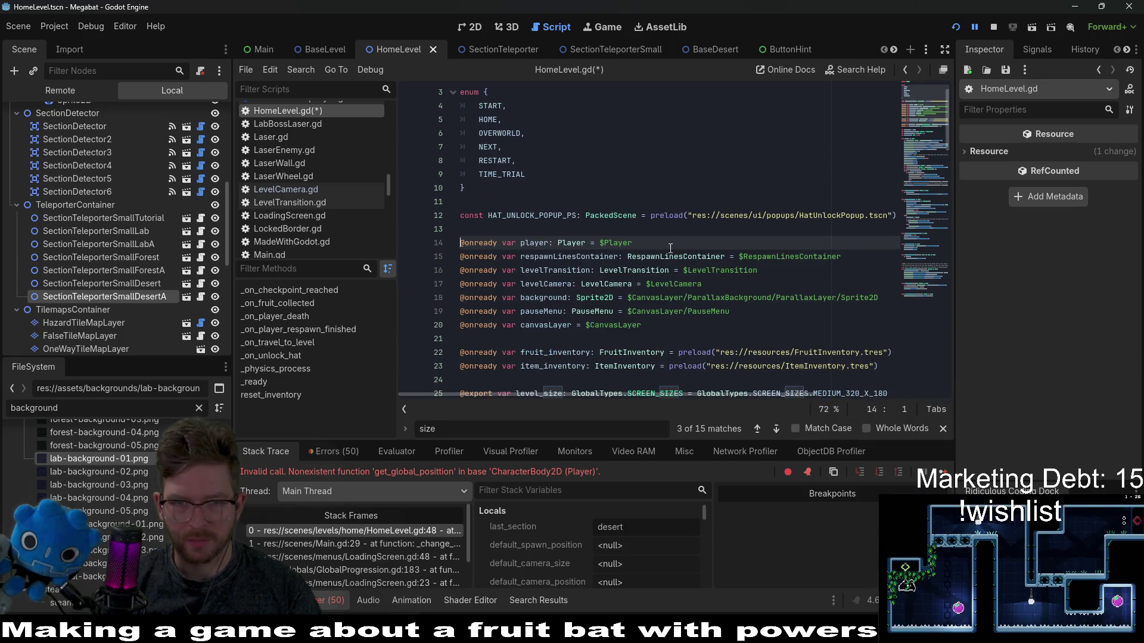
# Step: Delete the TODO comment on line 58, save the script and stop the game
pyautogui.scroll(-12, 727, 270)
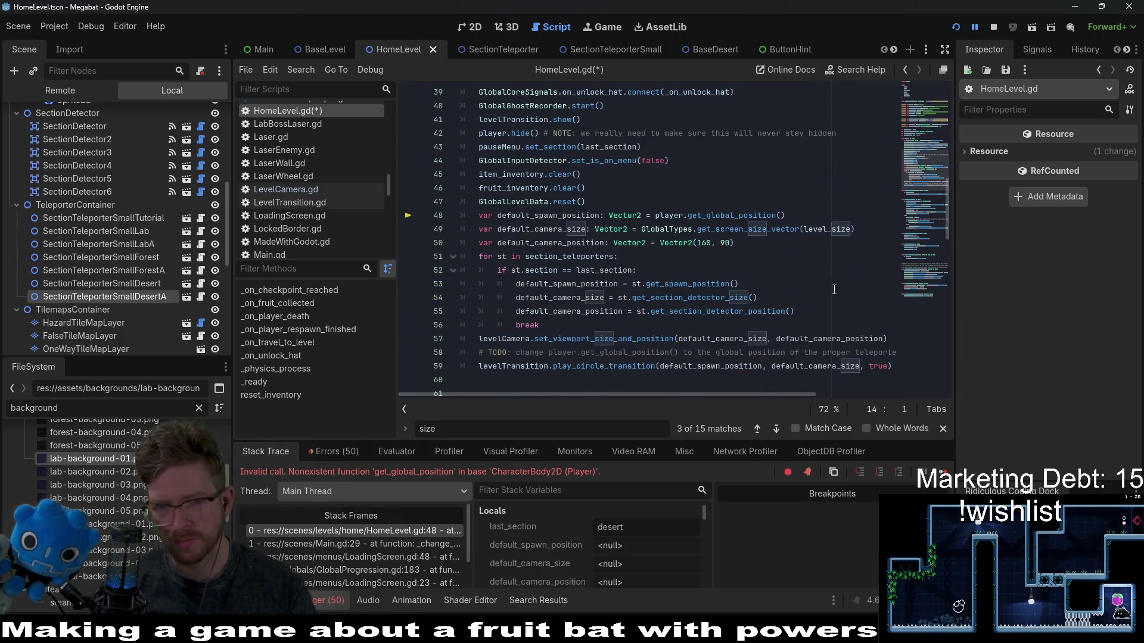
pyautogui.scroll(-3, 834, 290)
pyautogui.moveTo(479, 242); pyautogui.dragTo(478, 229)
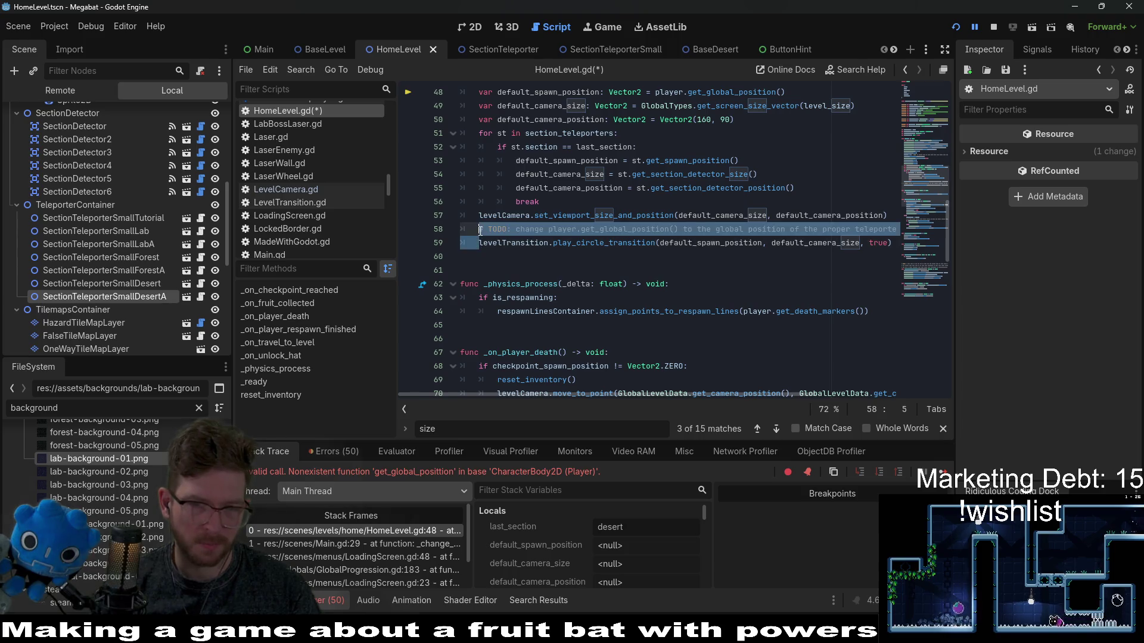
pyautogui.press('BackSpace')
pyautogui.hotkey('ctrl', 's')
pyautogui.click(993, 26)
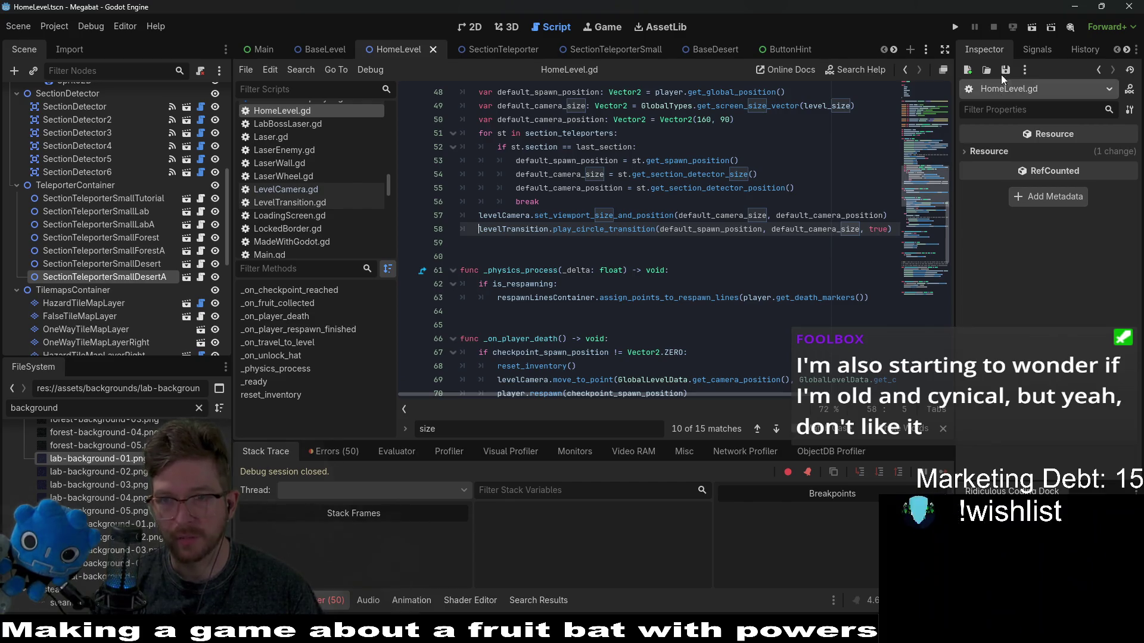
# Step: Launch Megabat, press PLAY and load the first desert save profile
pyautogui.click(955, 27)
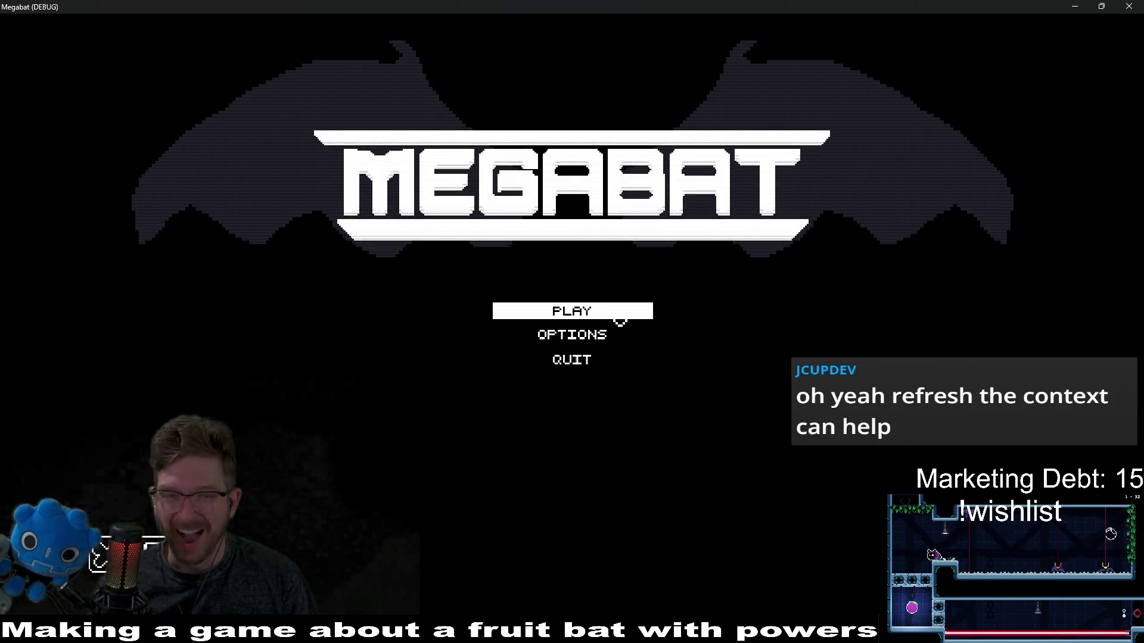
pyautogui.click(618, 317)
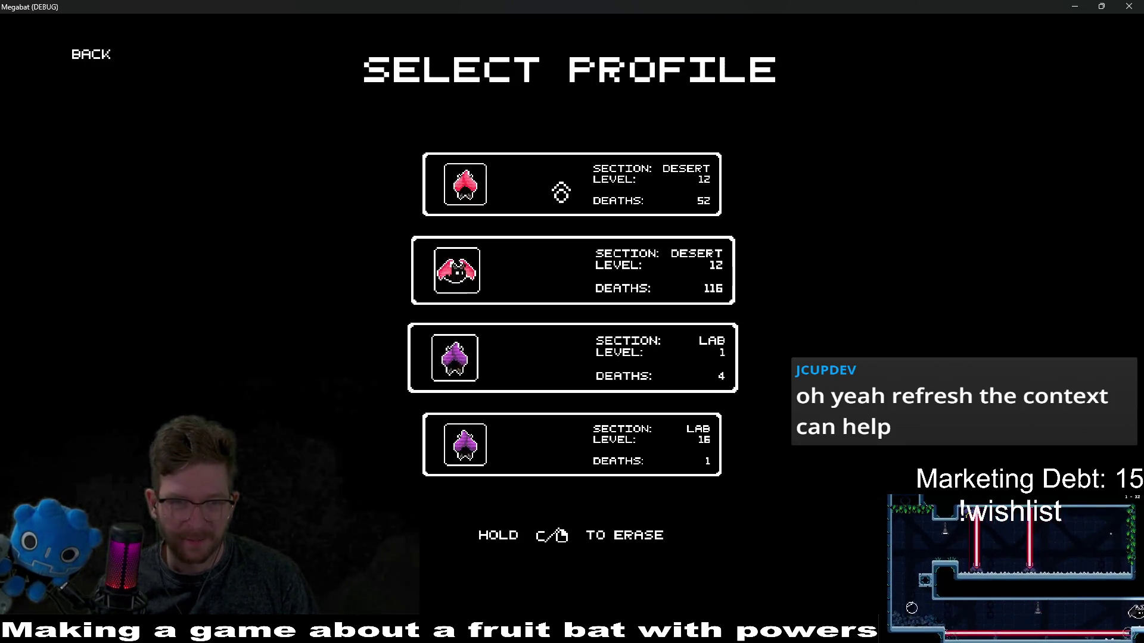
pyautogui.press('Return')
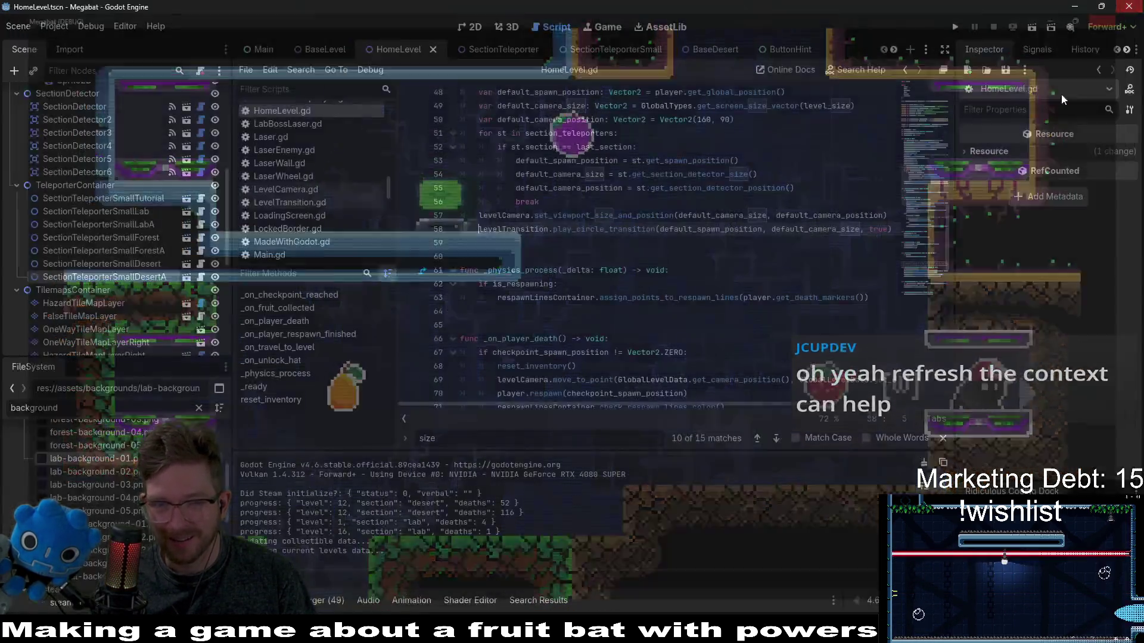
# Step: Close the game, add print(last_section) on a new line after line 50, and save
pyautogui.press('Escape')
pyautogui.scroll(3, 719, 266)
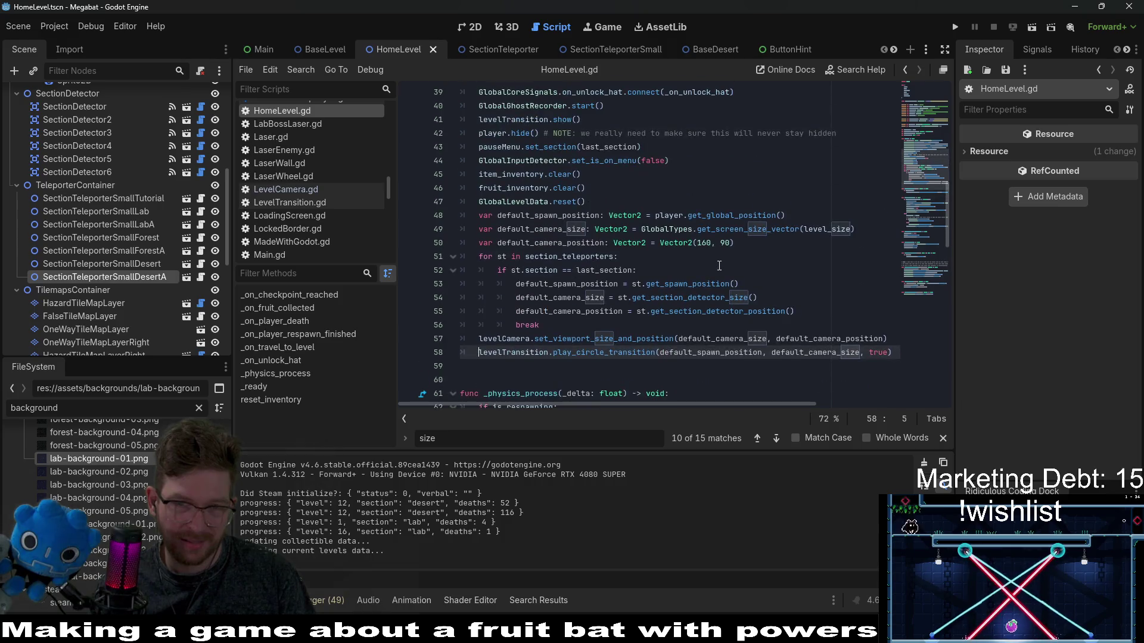
pyautogui.scroll(-1, 723, 266)
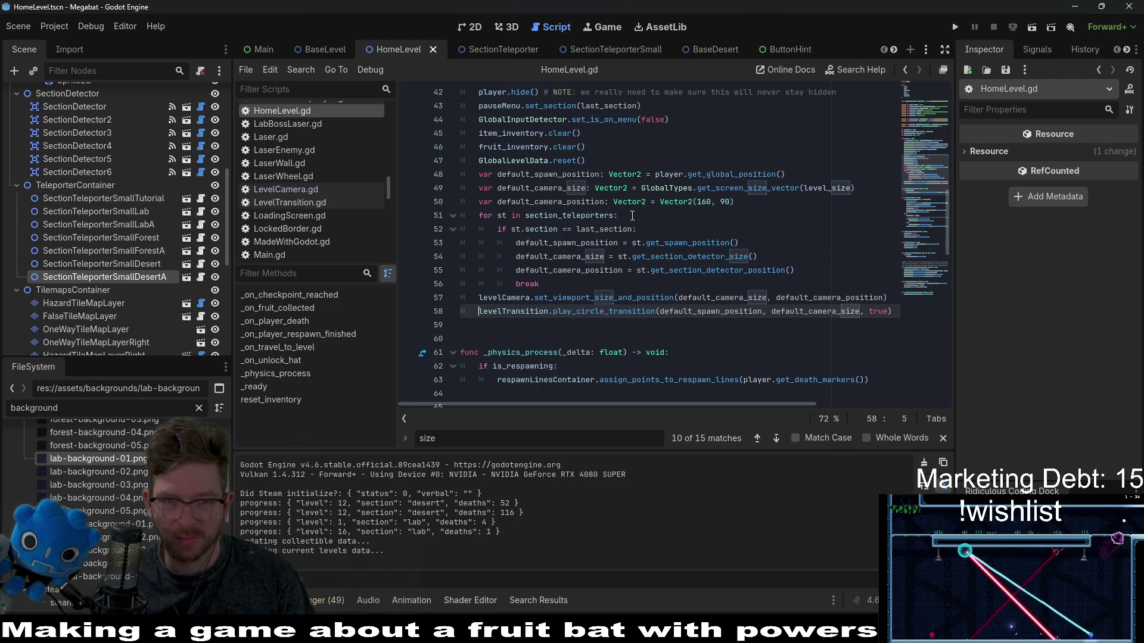
pyautogui.doubleClick(729, 223)
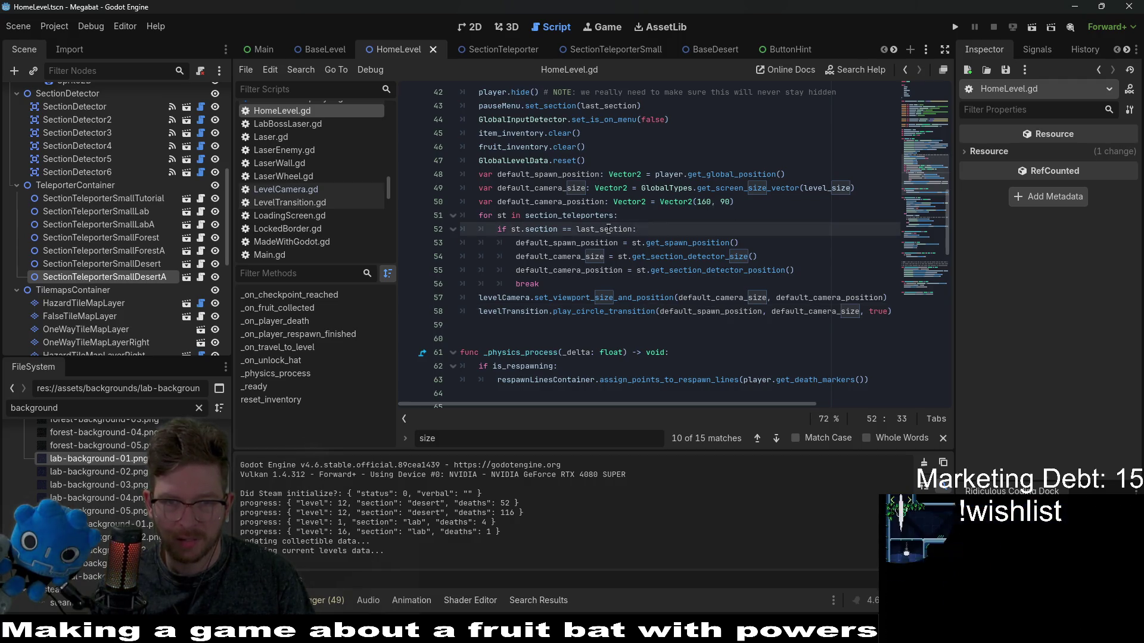
pyautogui.click(744, 201)
pyautogui.press('Return')
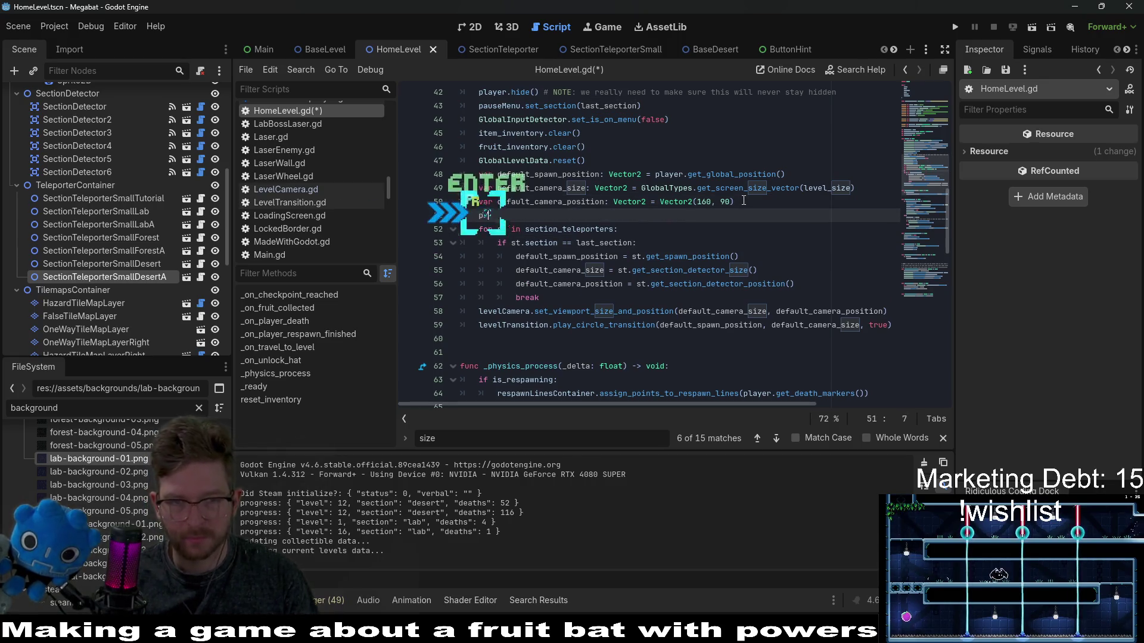
pyautogui.write('print(l')
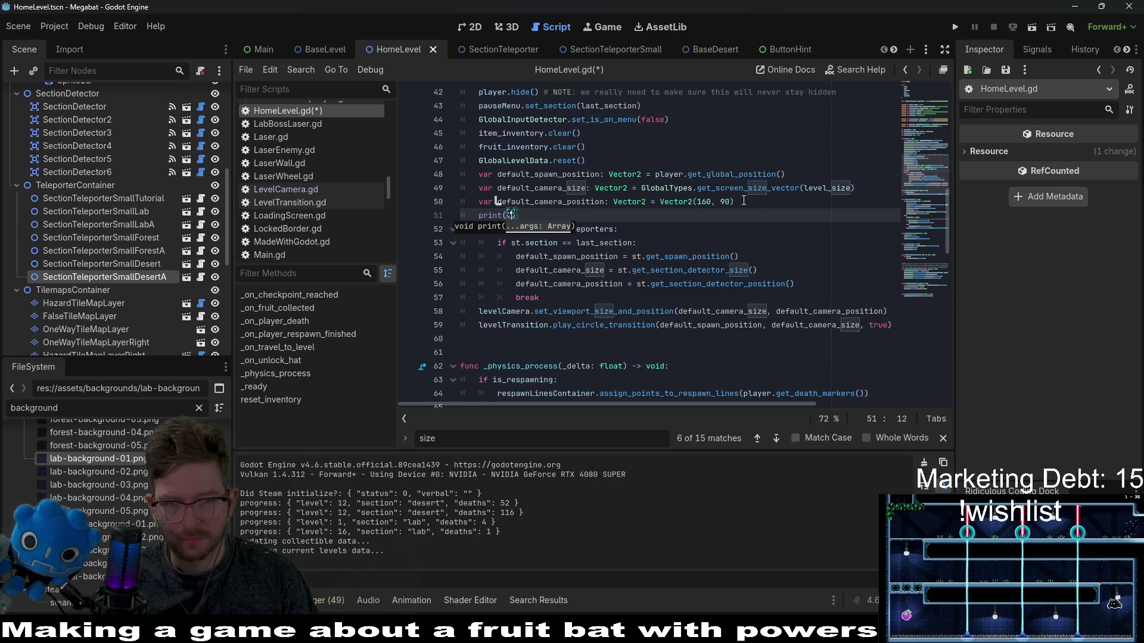
pyautogui.press('Return')
pyautogui.hotkey('ctrl', 's')
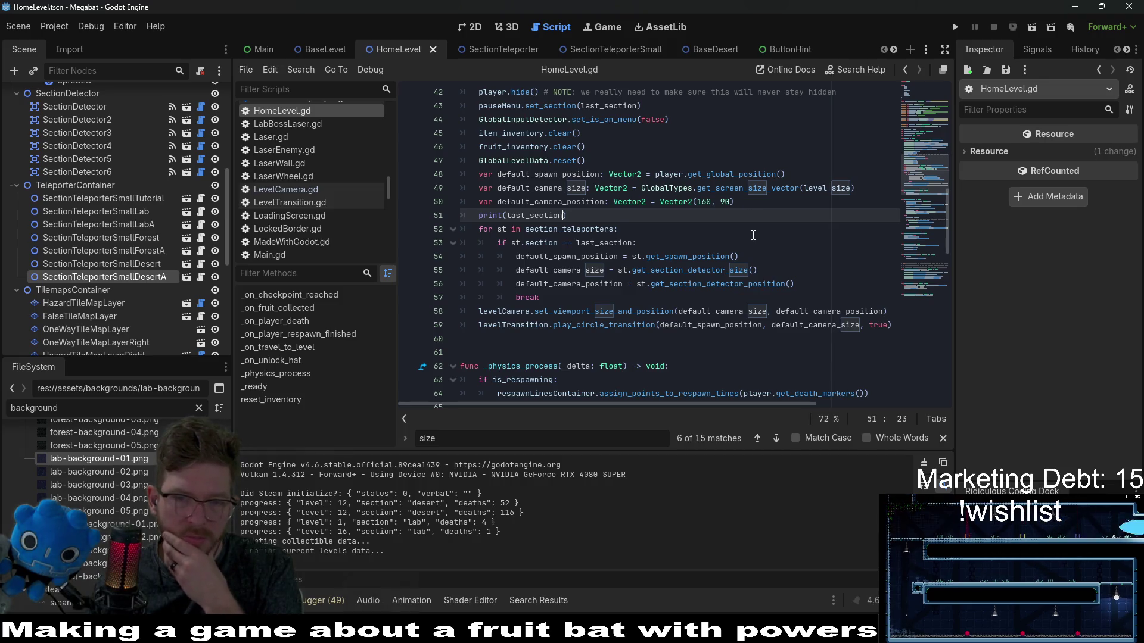
pyautogui.scroll(1, 749, 260)
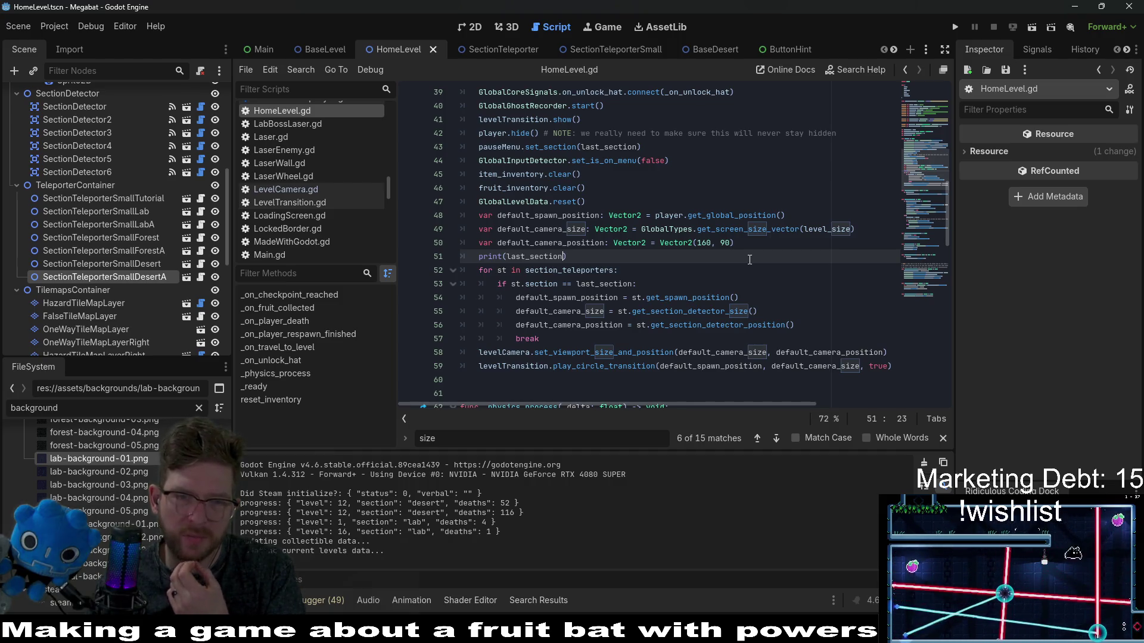
pyautogui.click(634, 365)
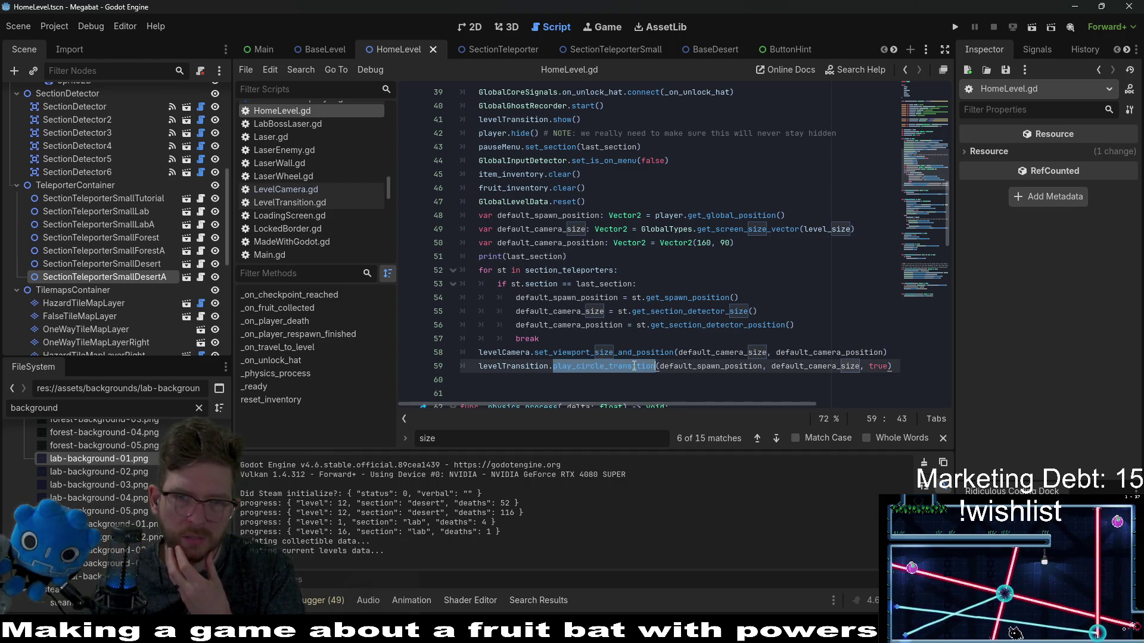
pyautogui.moveTo(634, 366)
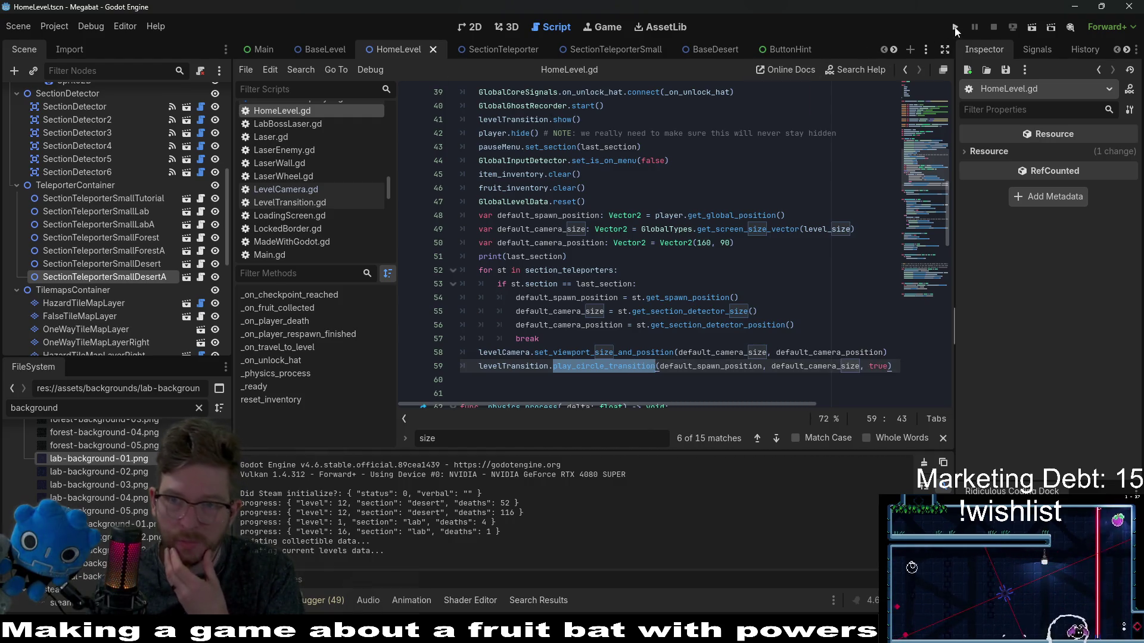
# Step: Playtest to print tutorial, close the game, and go to the set_viewport_size_and_position definition
pyautogui.click(1033, 28)
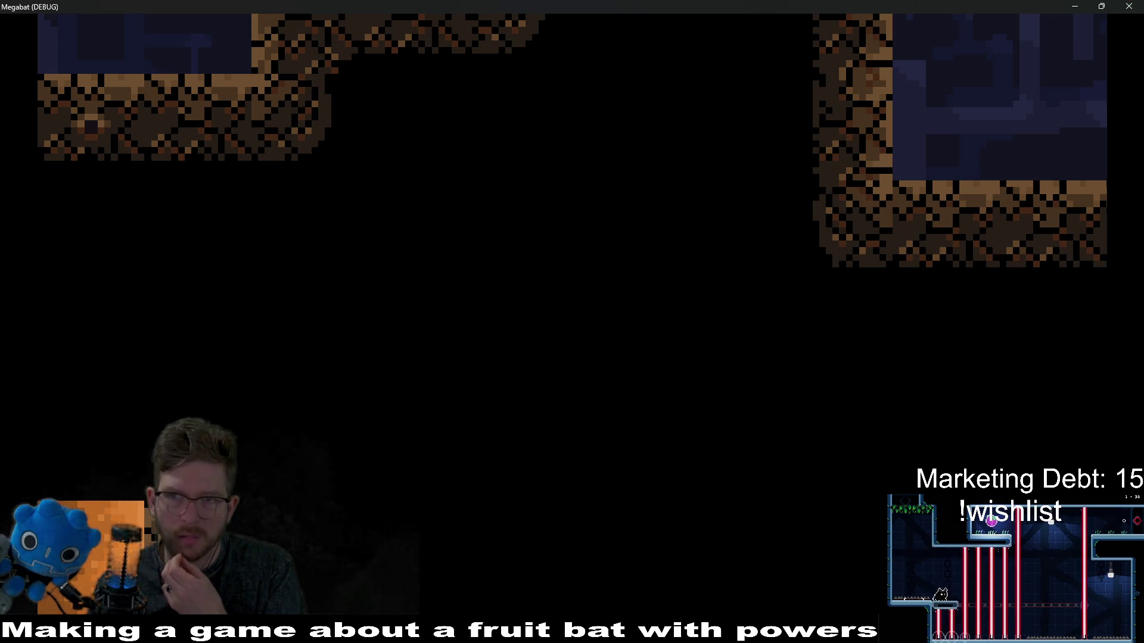
pyautogui.click(1124, 12)
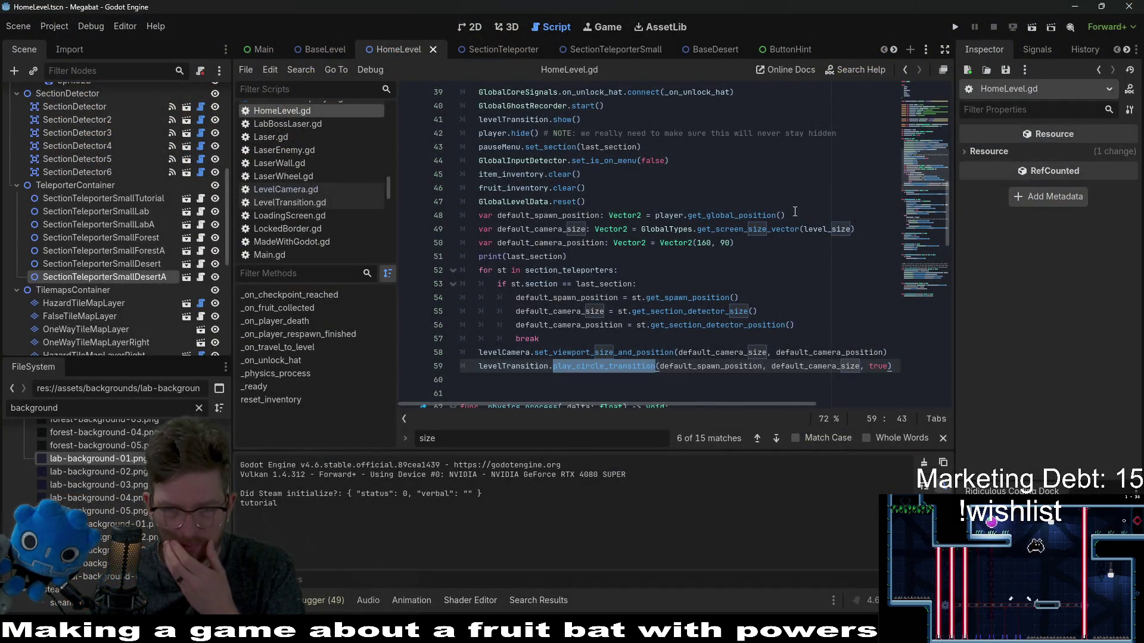
pyautogui.click(785, 334)
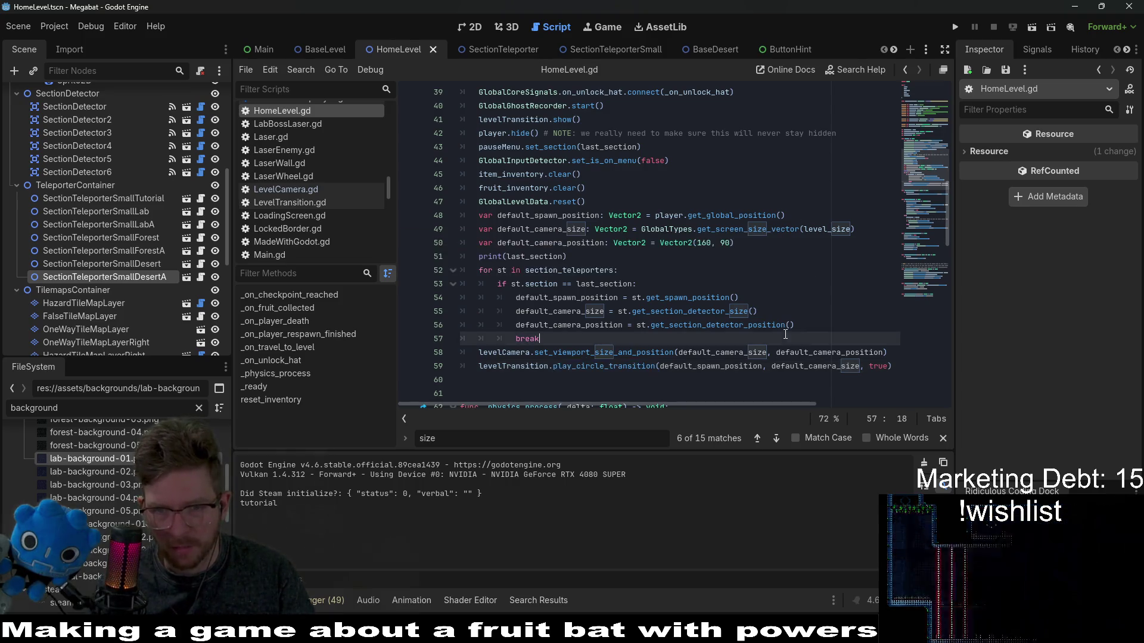
pyautogui.doubleClick(740, 354)
pyautogui.doubleClick(790, 353)
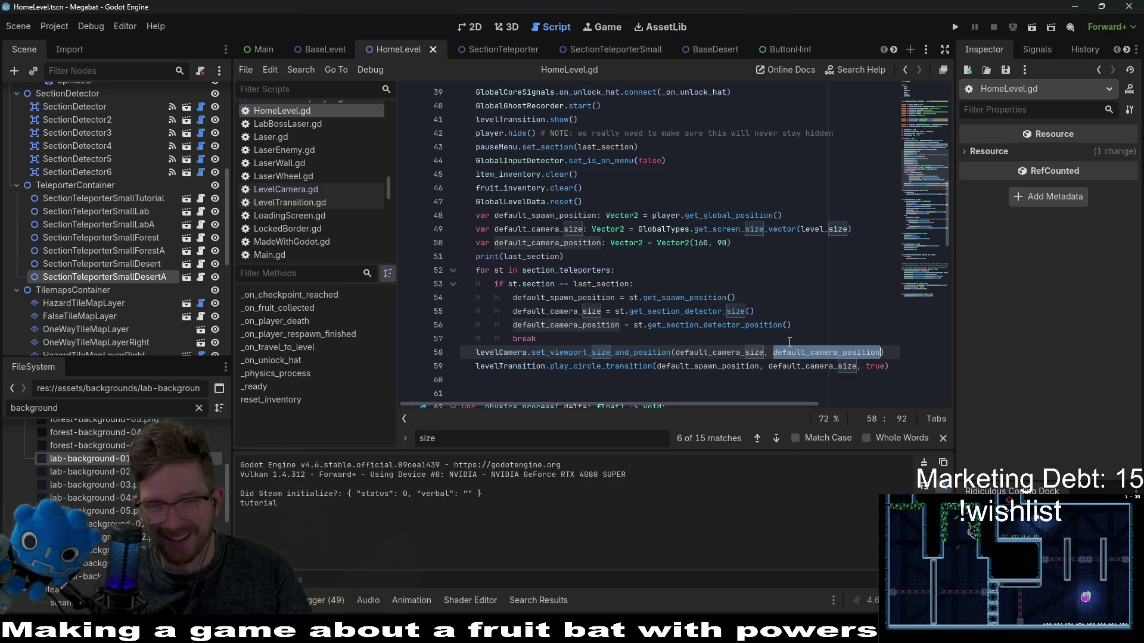
pyautogui.moveTo(588, 346); pyautogui.dragTo(774, 316)
pyautogui.click(776, 324)
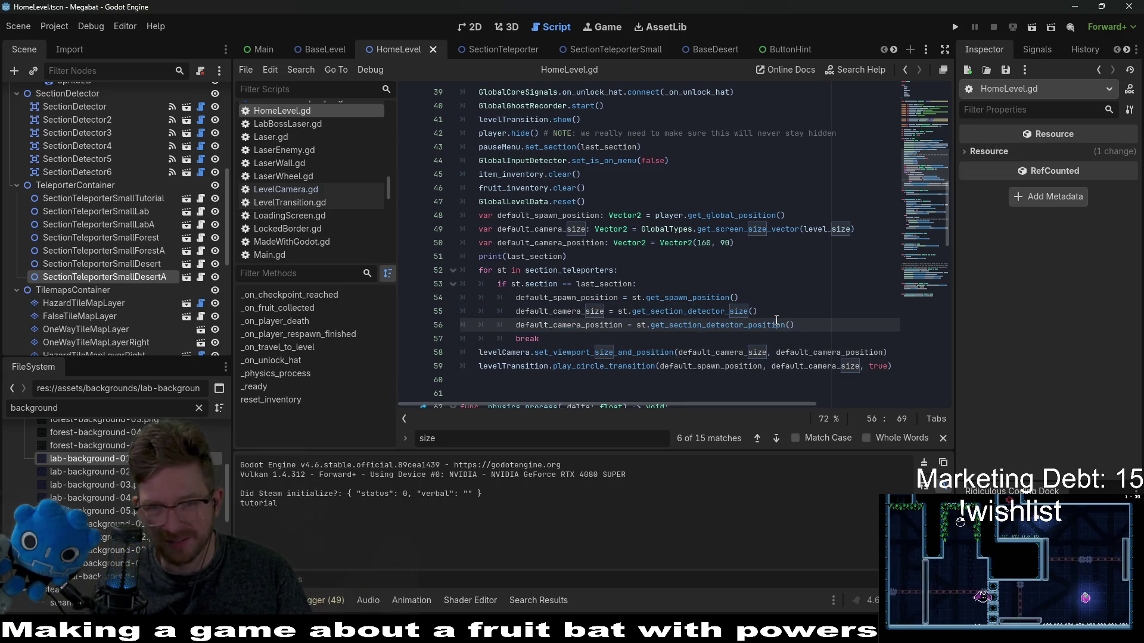
pyautogui.doubleClick(732, 355)
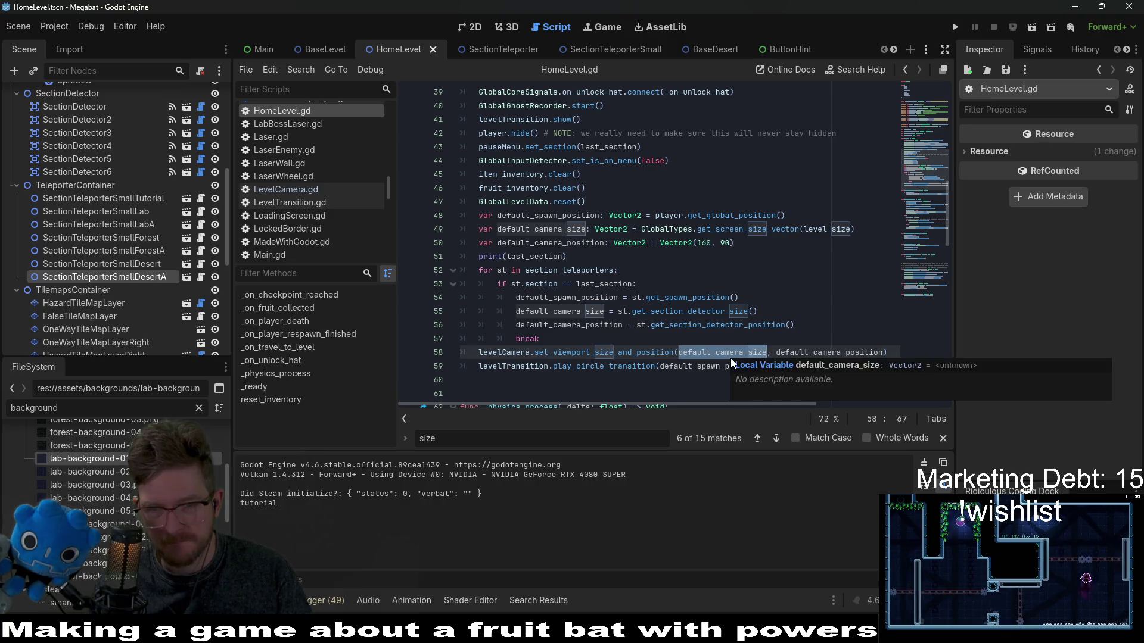
pyautogui.keyDown('ctrl'); pyautogui.click(633, 352); pyautogui.keyUp('ctrl')
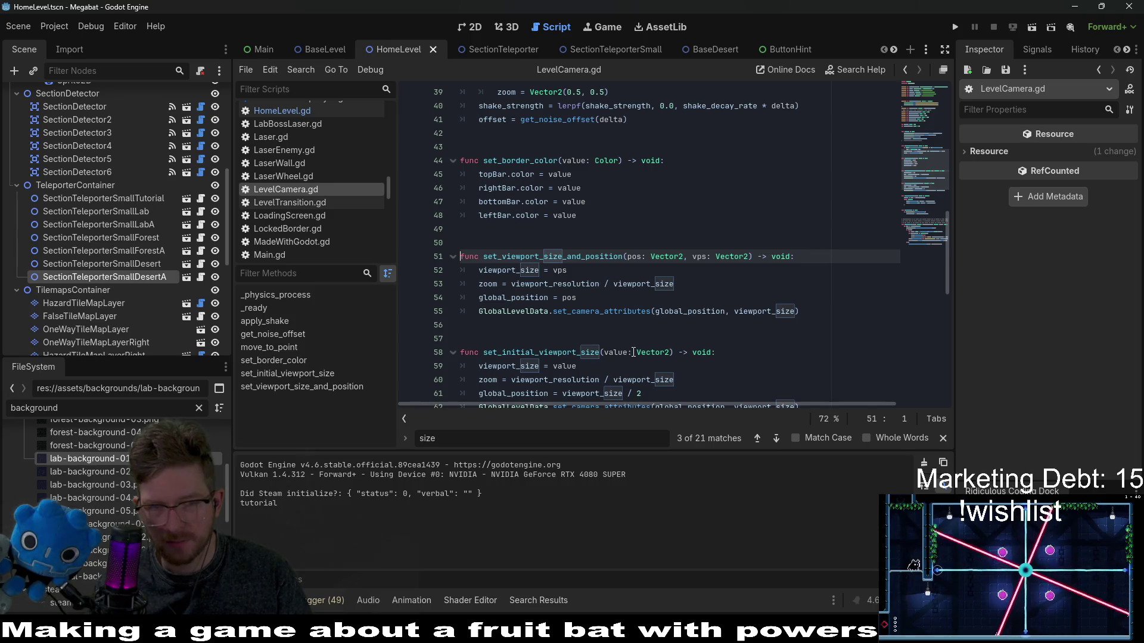
# Step: Search all files for set_viewport_size_and_position and review its 4 matches in 2 files
pyautogui.doubleClick(573, 258)
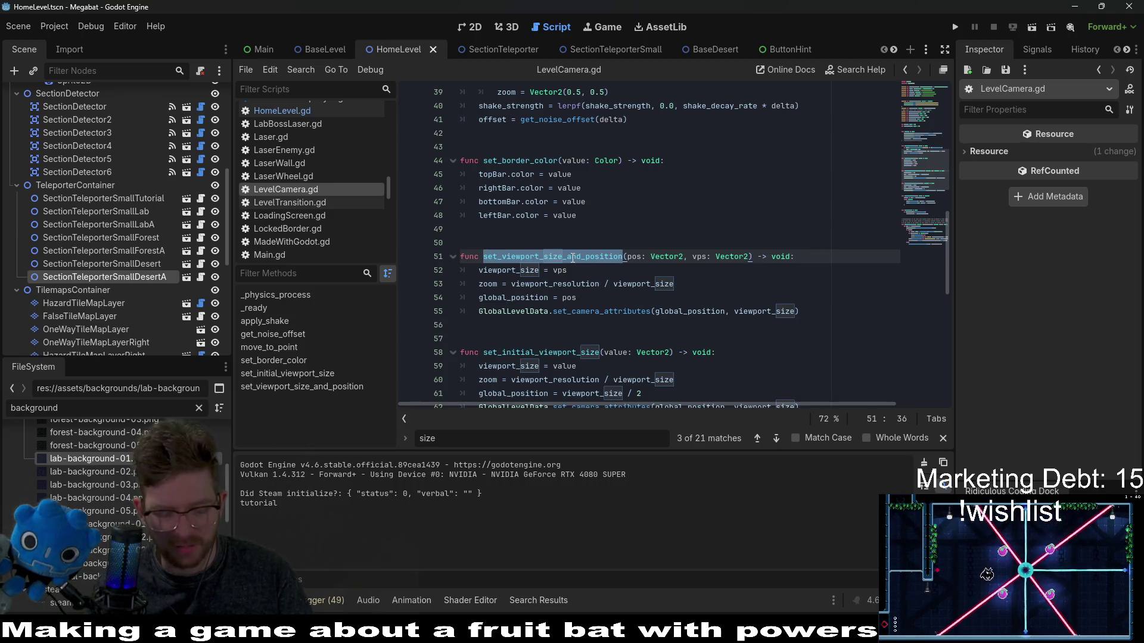
pyautogui.hotkey('ctrl', 'shift', 'f')
pyautogui.press('Return')
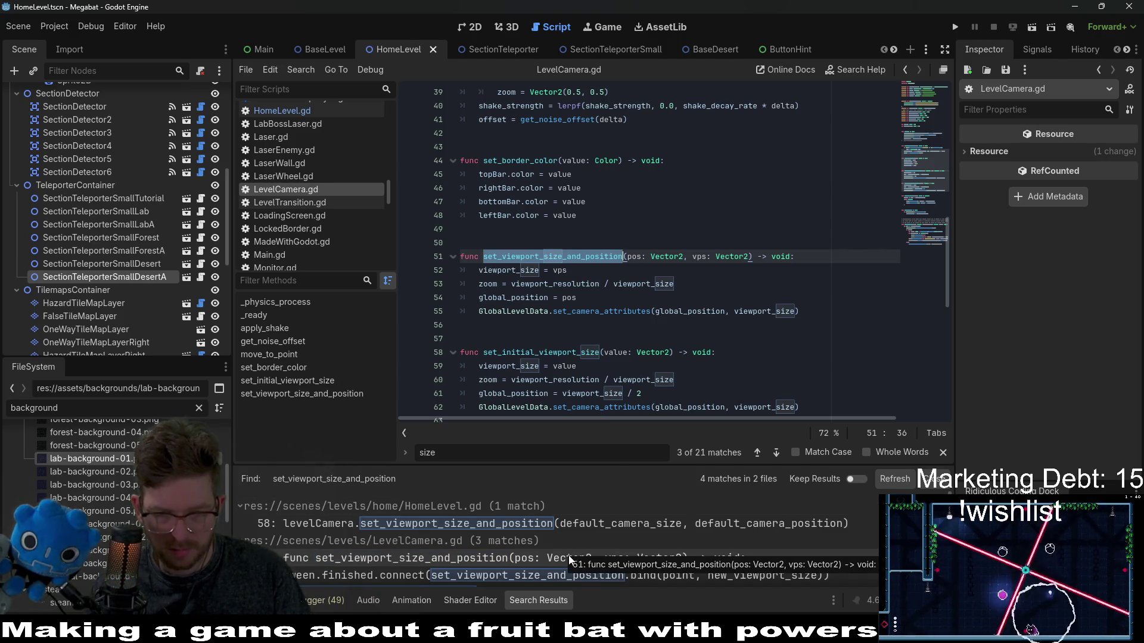
pyautogui.scroll(-1, 567, 556)
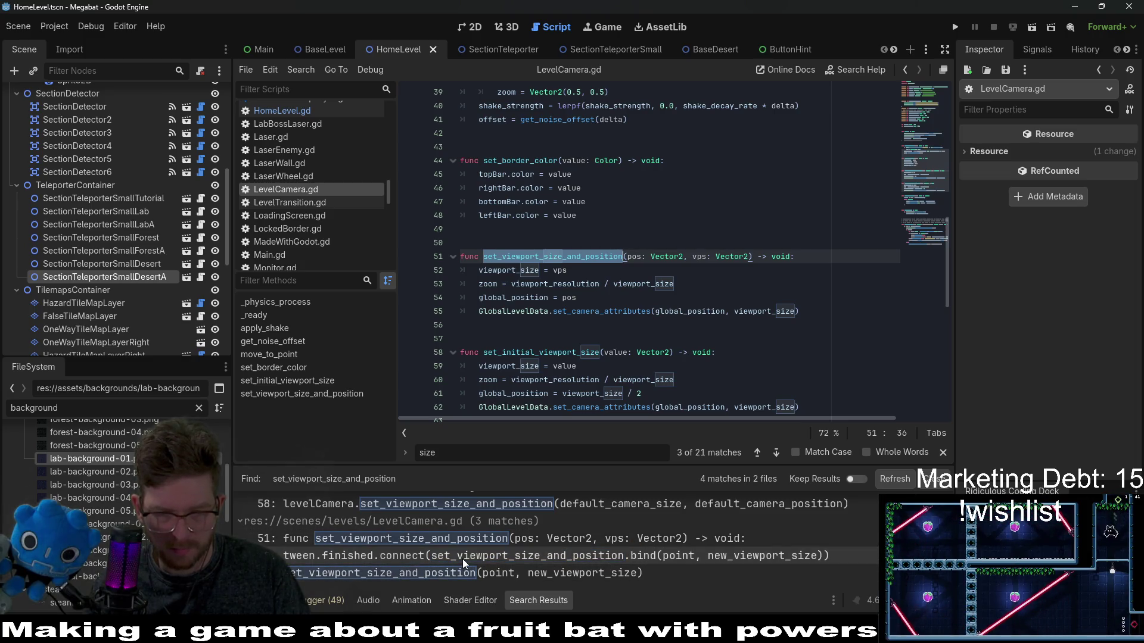
pyautogui.click(462, 559)
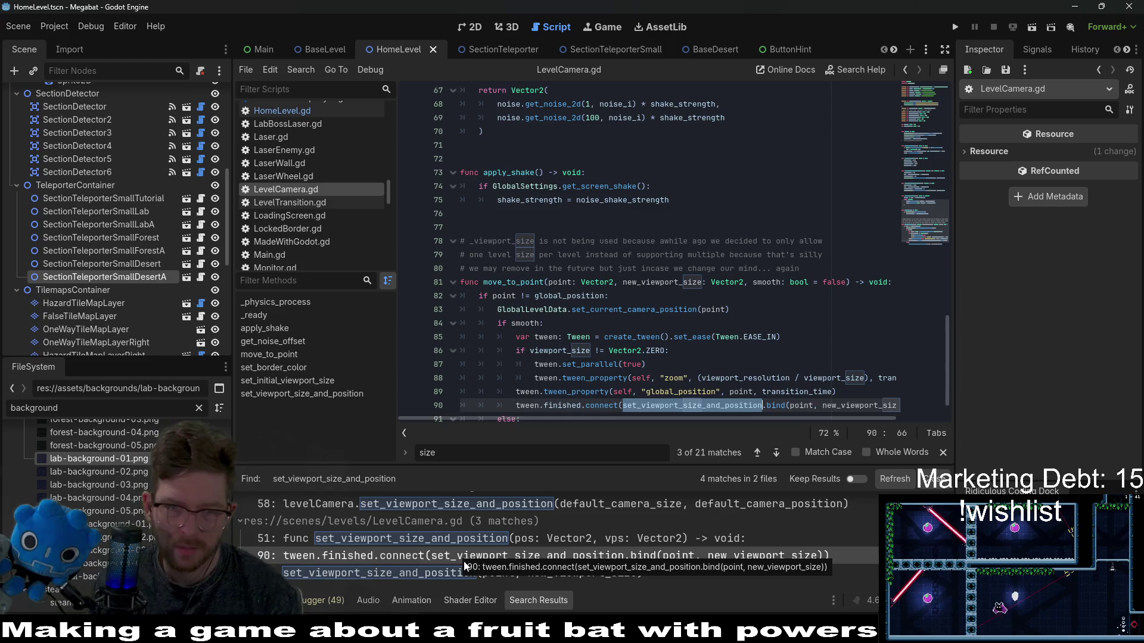
pyautogui.click(460, 574)
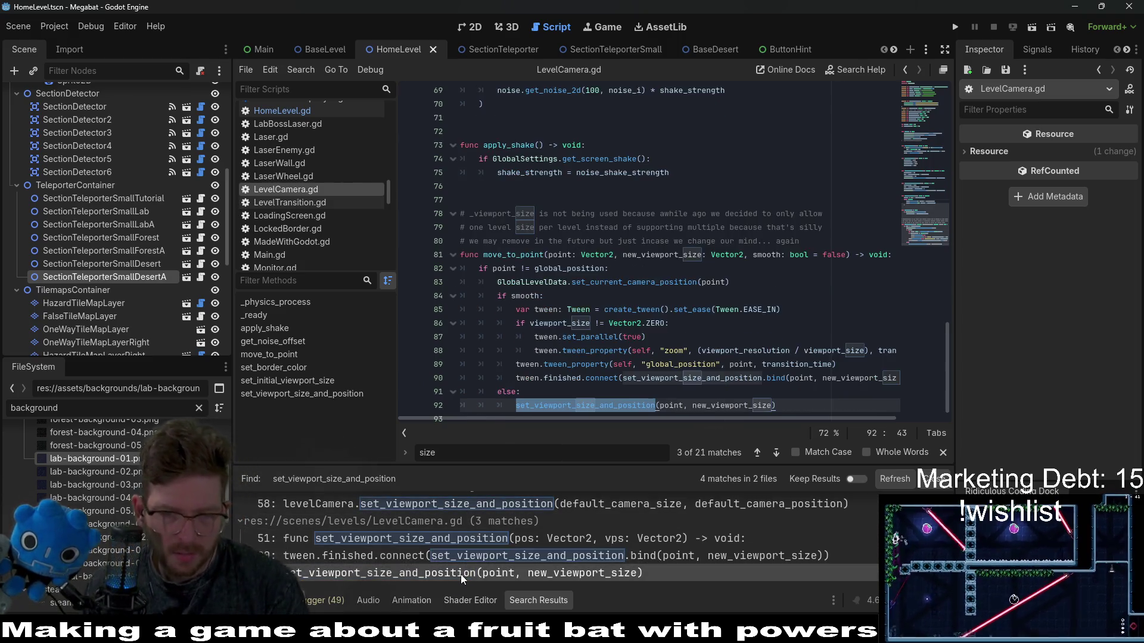
pyautogui.click(551, 501)
pyautogui.scroll(1, 538, 534)
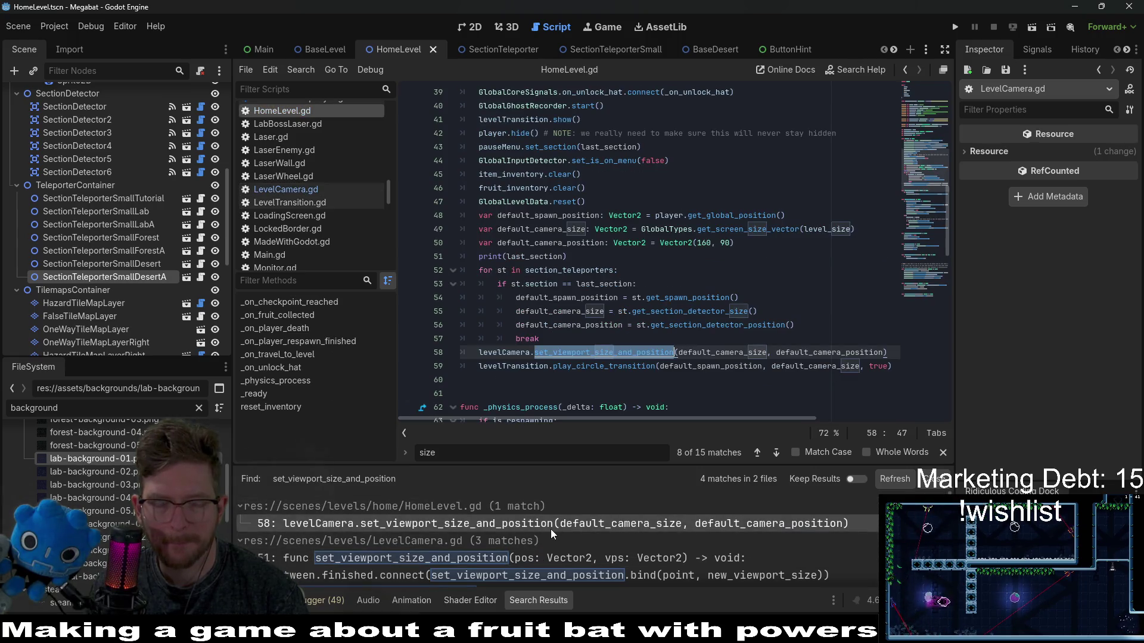
pyautogui.click(467, 559)
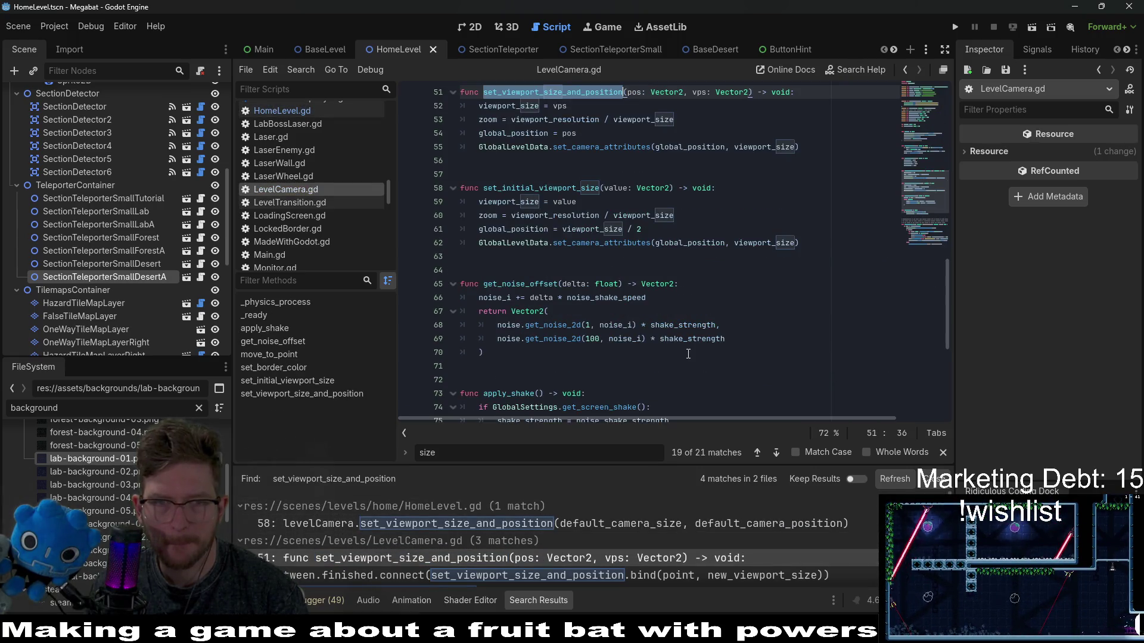
# Step: Compare the function's pos parameter with the default_camera_size and default_camera_position arguments on line 58
pyautogui.scroll(3, 688, 354)
pyautogui.click(642, 215)
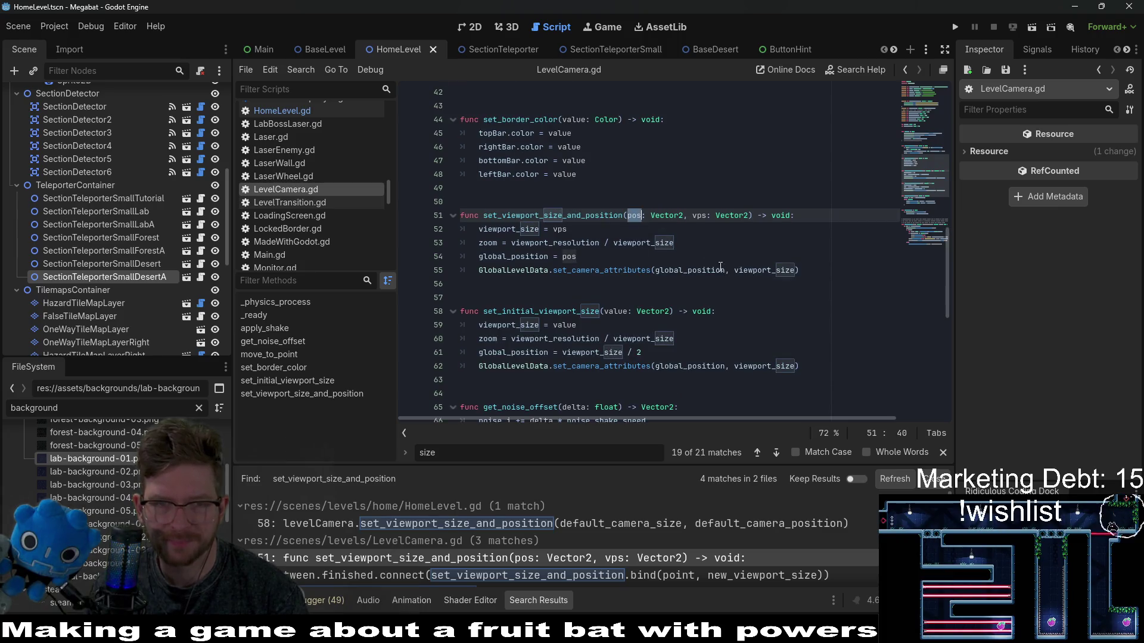
pyautogui.moveTo(722, 269)
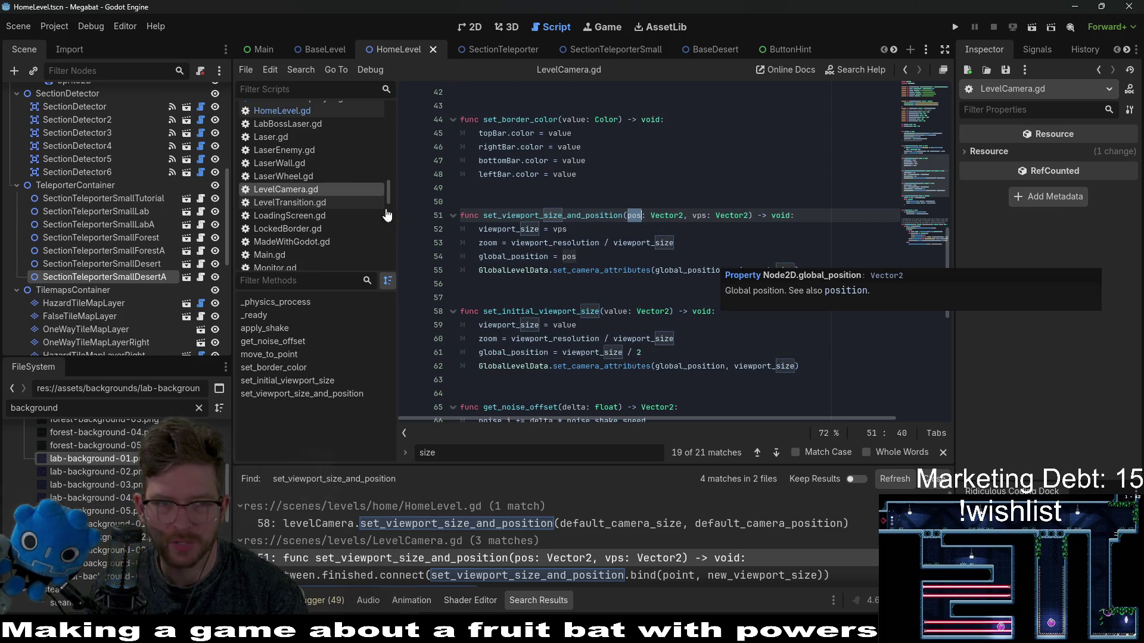
pyautogui.click(307, 109)
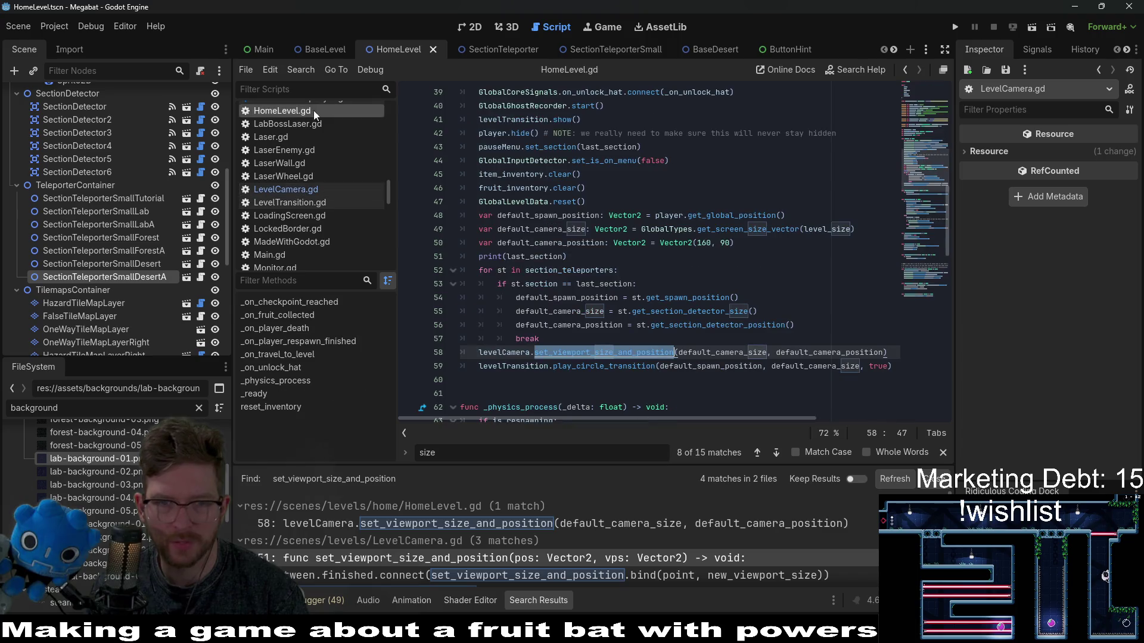
pyautogui.doubleClick(733, 354)
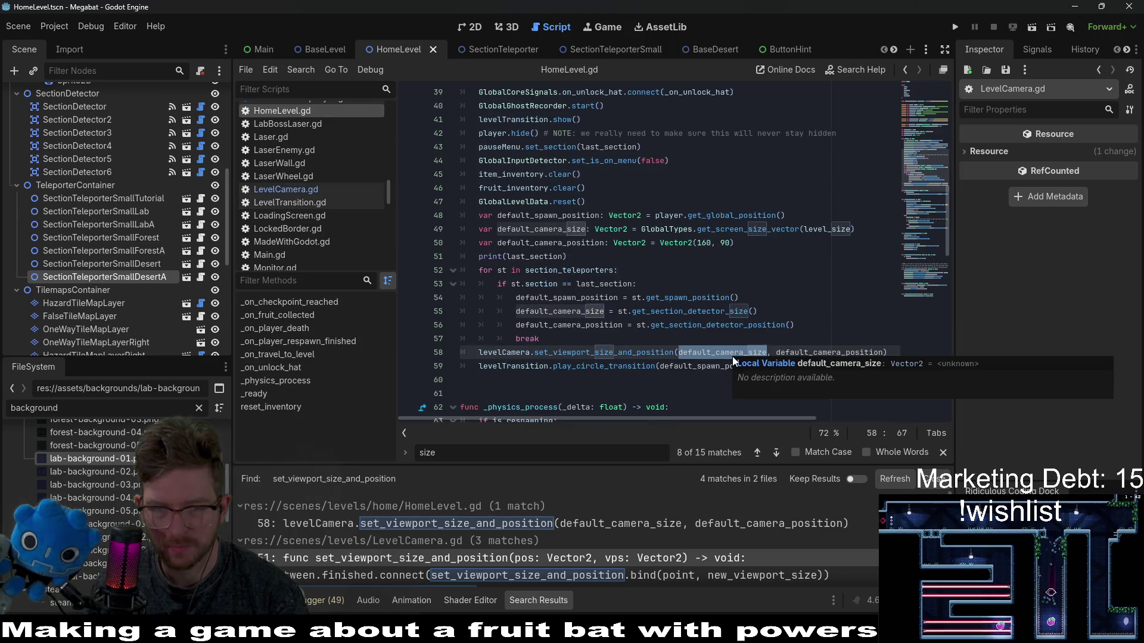
pyautogui.doubleClick(807, 352)
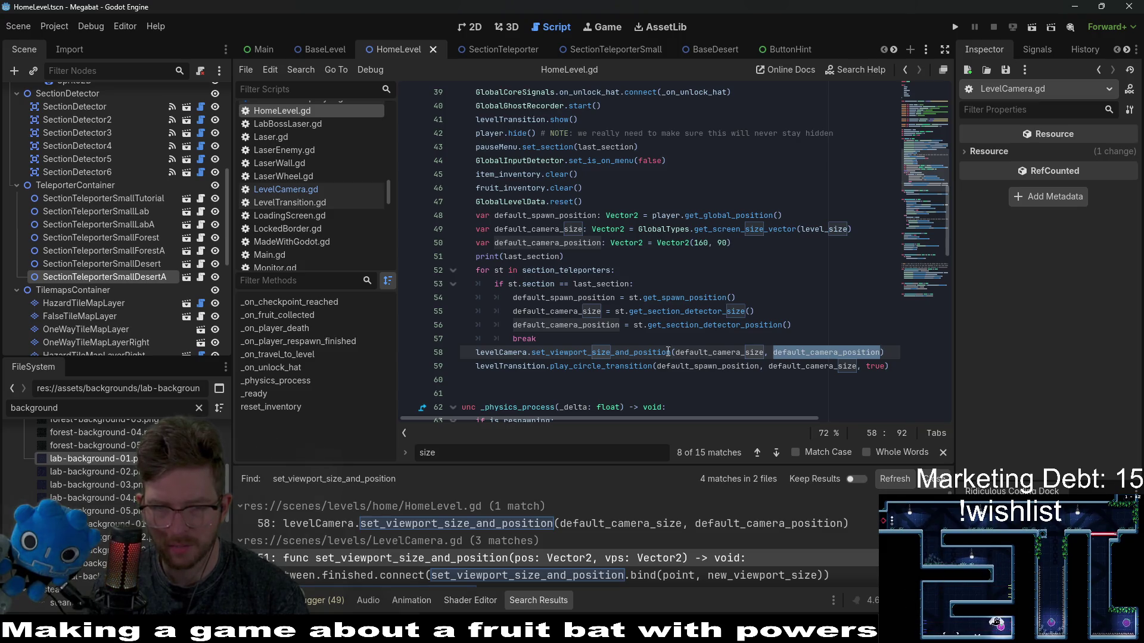
pyautogui.click(628, 365)
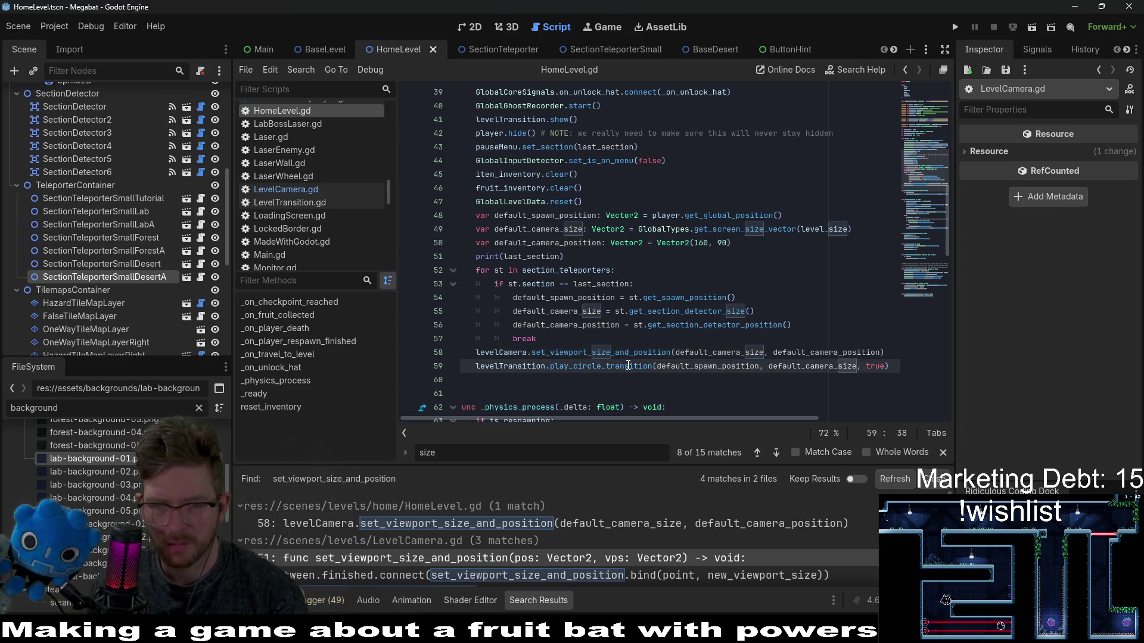
pyautogui.doubleClick(811, 366)
pyautogui.doubleClick(822, 352)
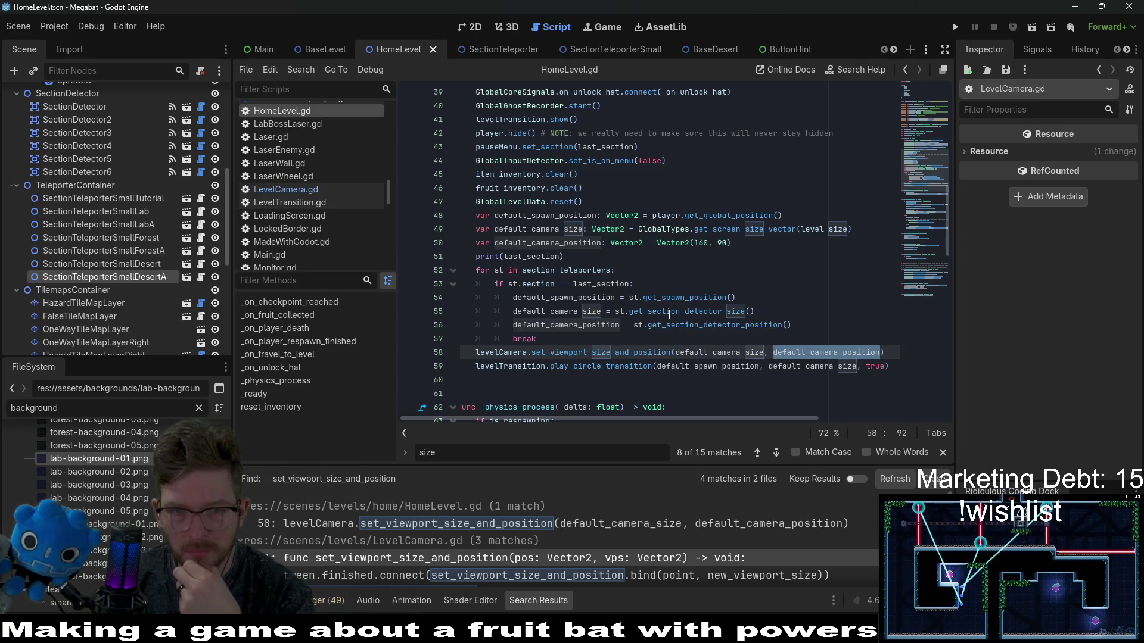
pyautogui.click(585, 251)
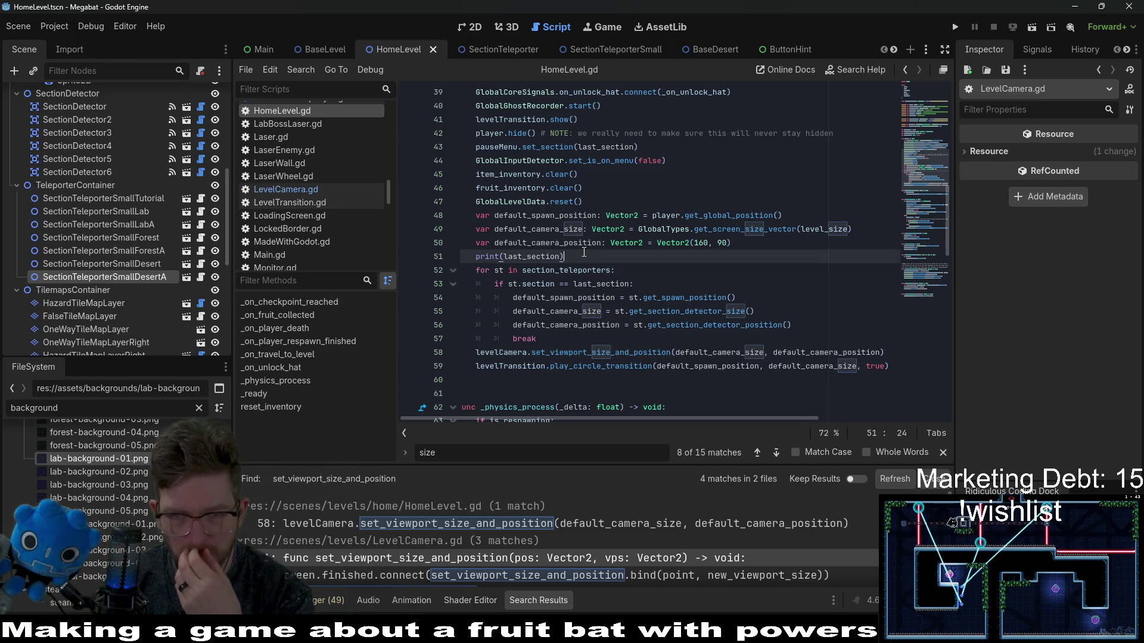
pyautogui.doubleClick(740, 230)
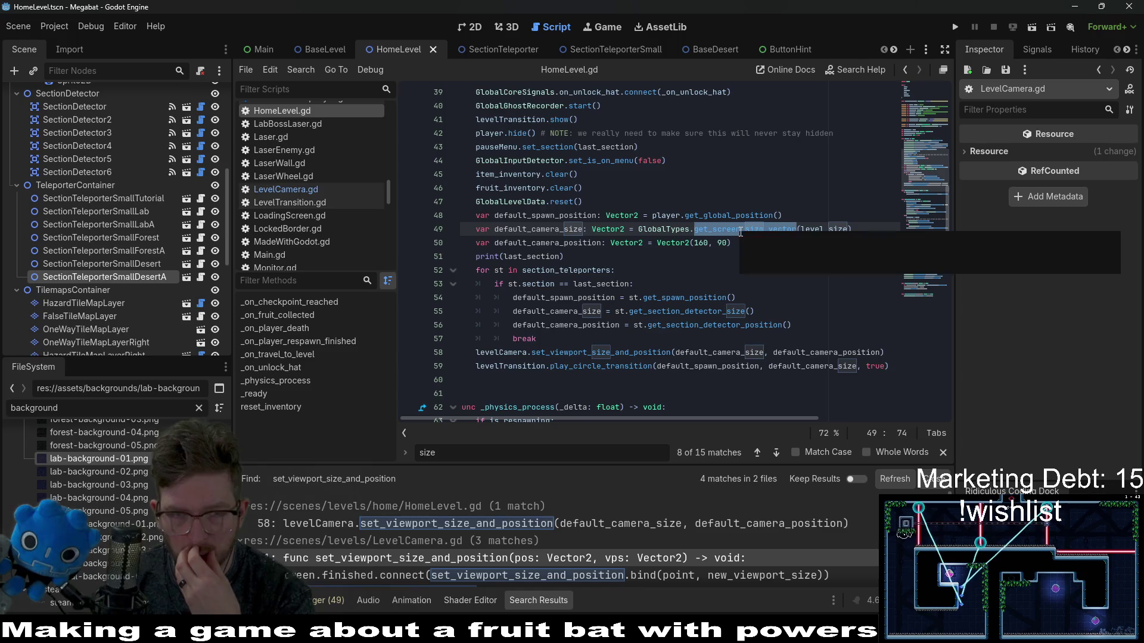
# Step: Select the HomeLevel root node and expand its Section Teleporters list in the Inspector
pyautogui.scroll(5, 138, 131)
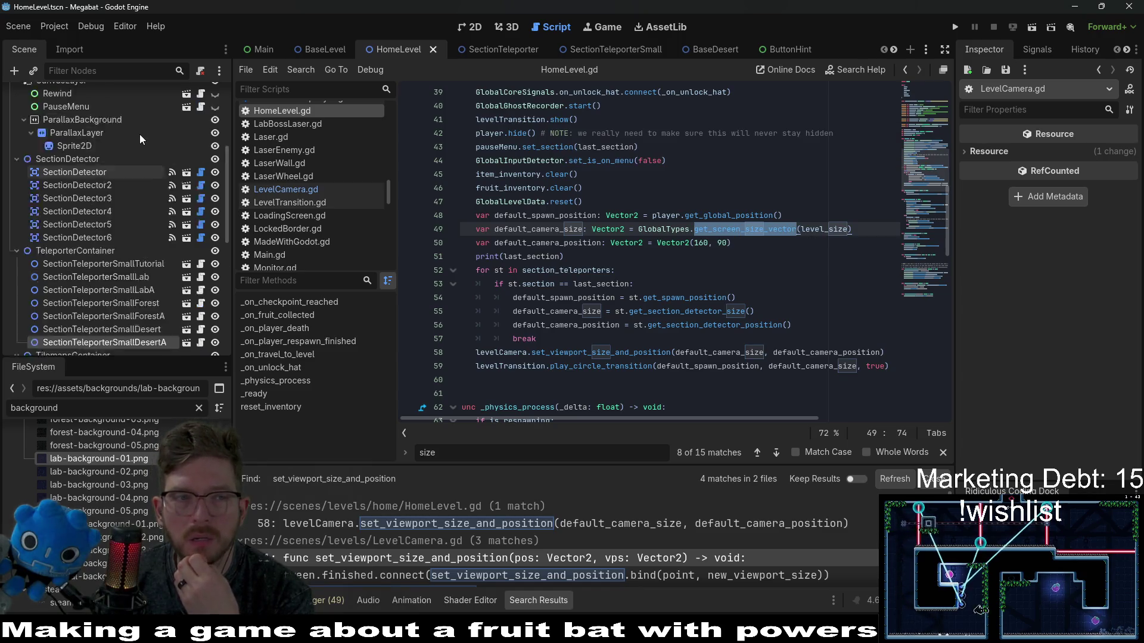
pyautogui.click(70, 94)
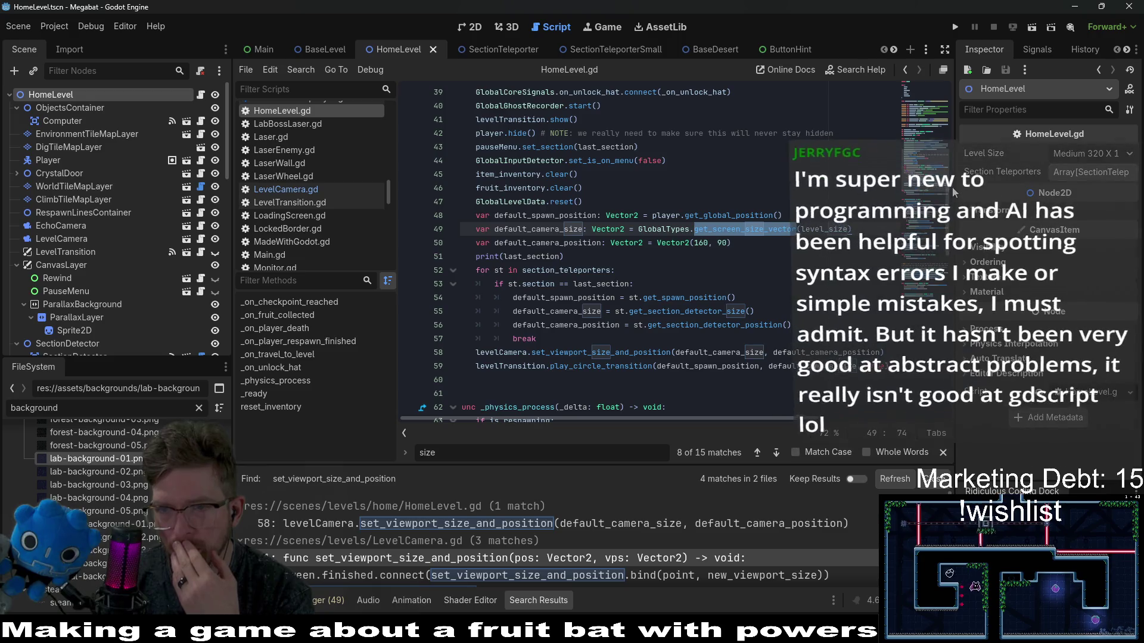
pyautogui.click(1097, 171)
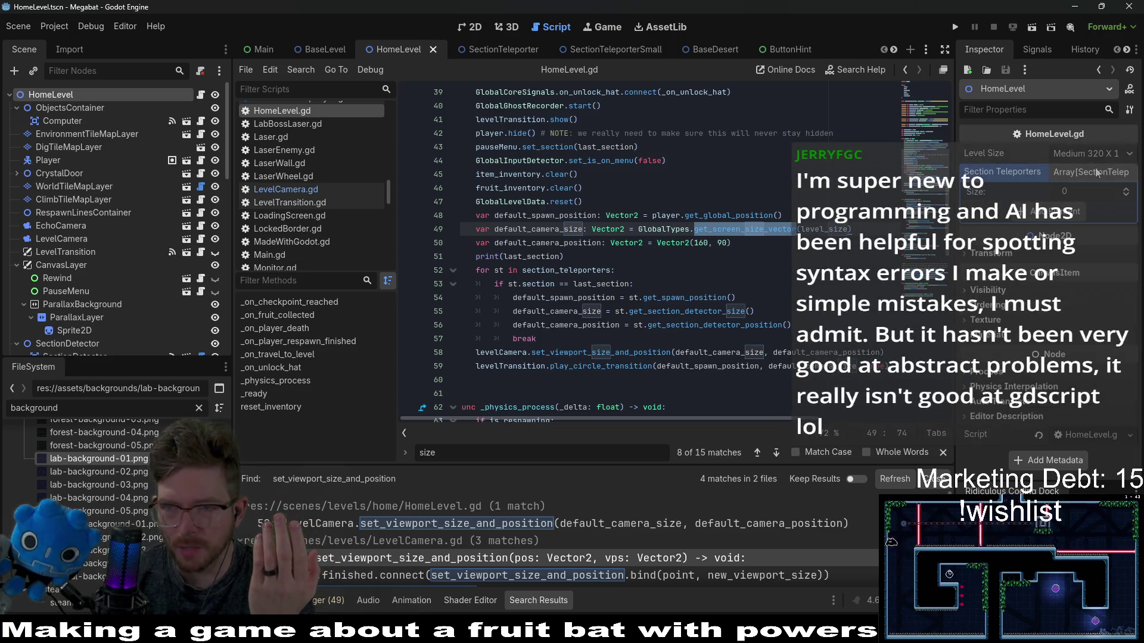
# Step: In the 2D view, add eight elements to HomeLevel's Section Teleporters list
pyautogui.click(462, 28)
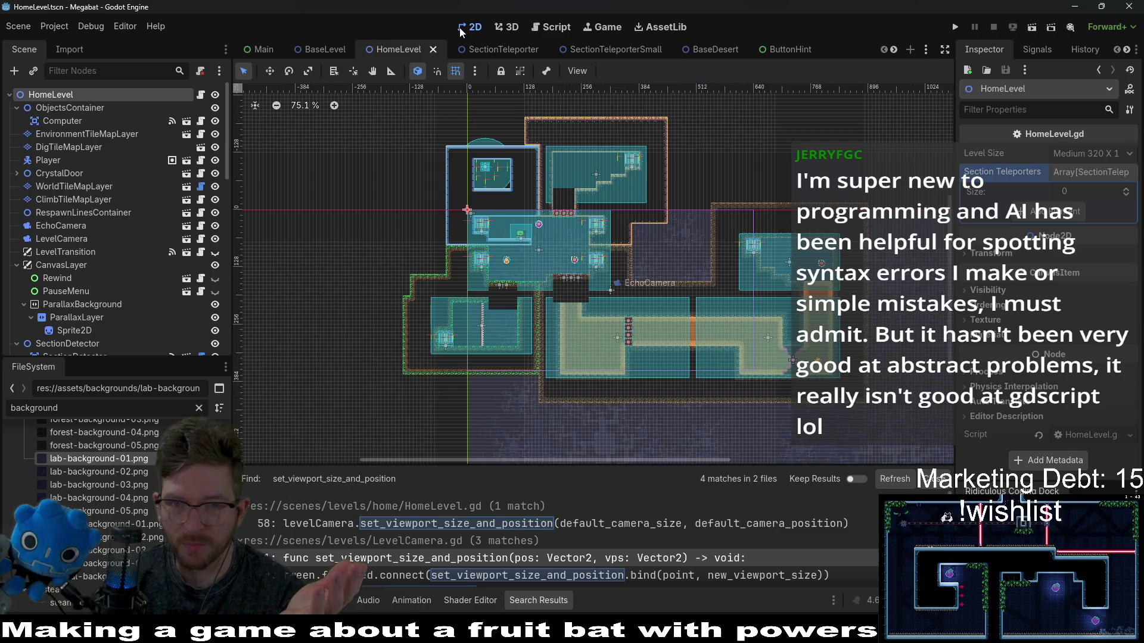
pyautogui.scroll(5, 572, 253)
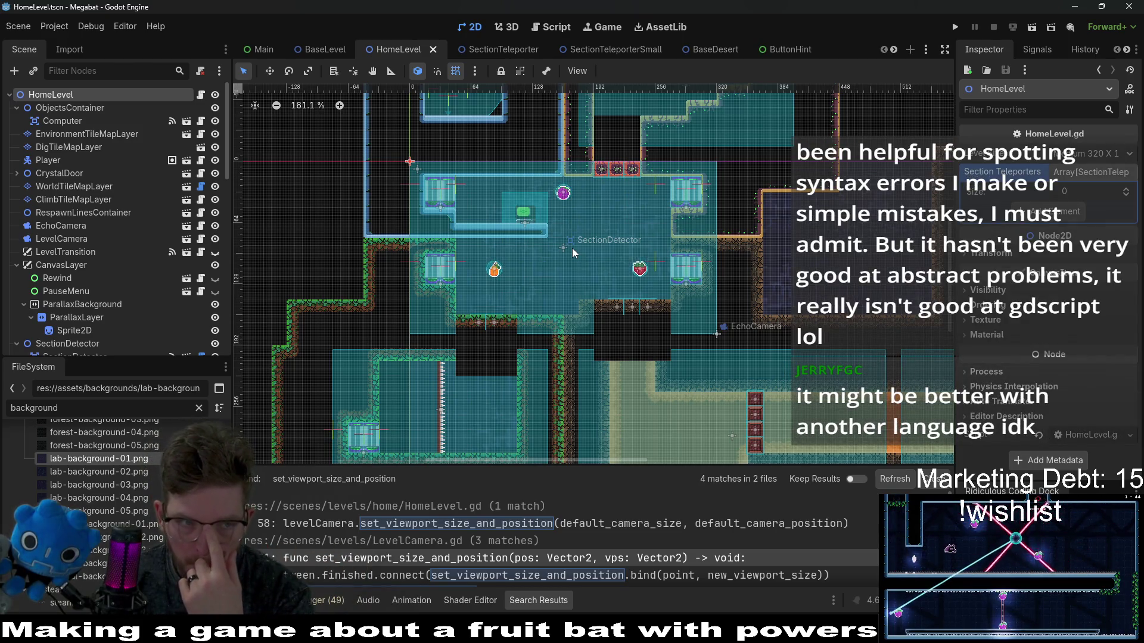
pyautogui.click(1050, 211)
pyautogui.click(1050, 230)
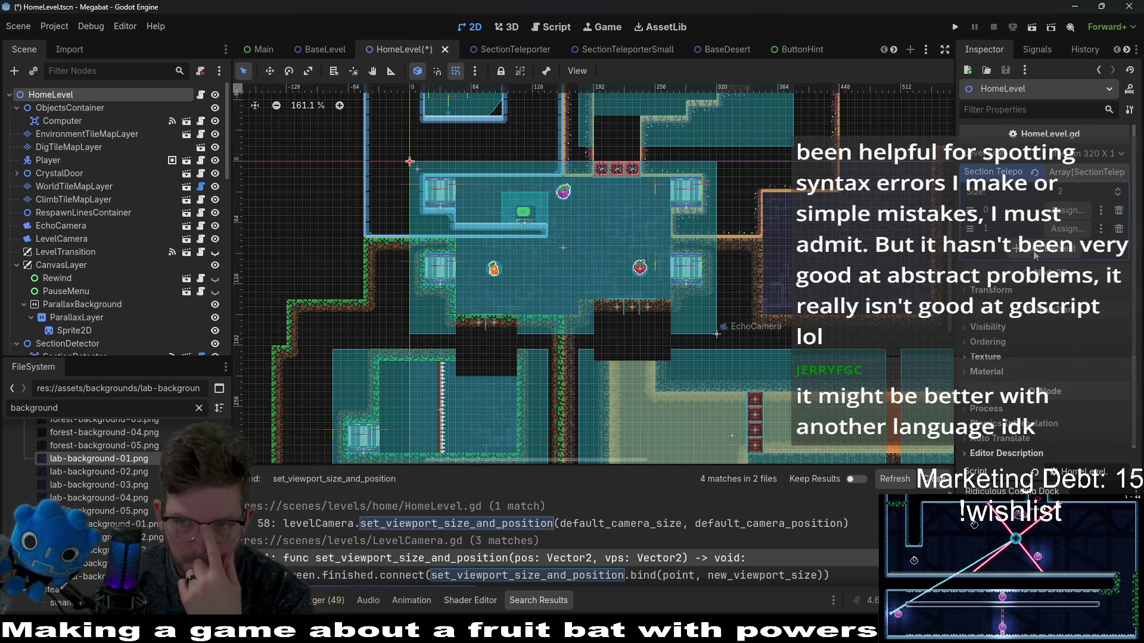
pyautogui.click(1050, 248)
pyautogui.click(1043, 267)
pyautogui.click(1043, 285)
pyautogui.click(1042, 303)
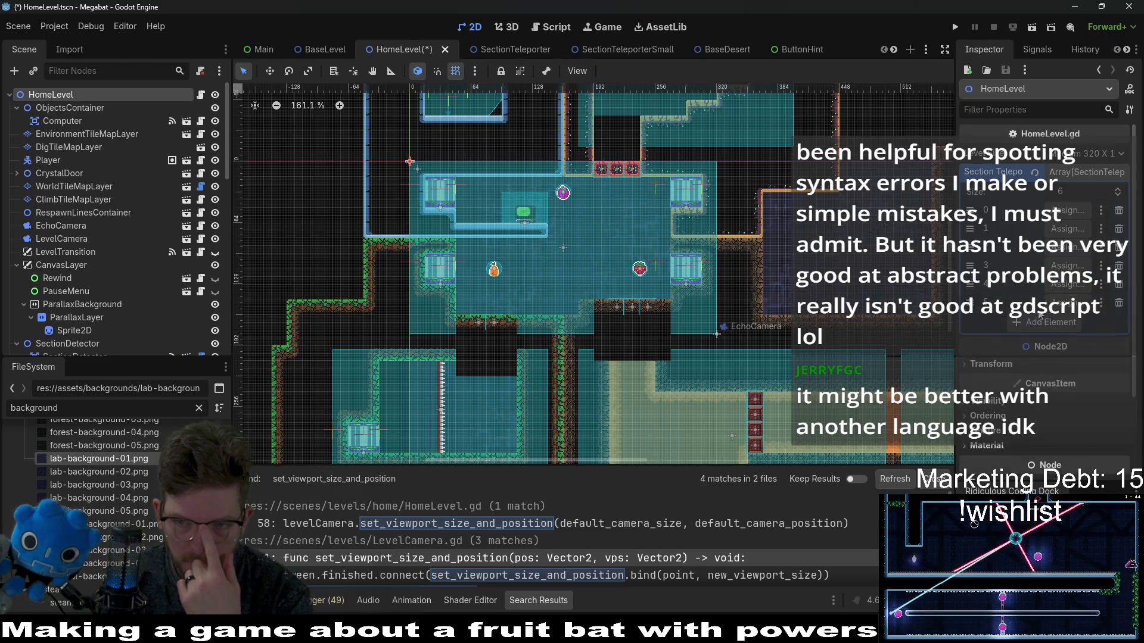
pyautogui.click(1041, 327)
pyautogui.click(1039, 345)
# Step: Remove the extra eighth element so Size is 7, then select the tutorial teleporter
pyautogui.scroll(-6, 683, 284)
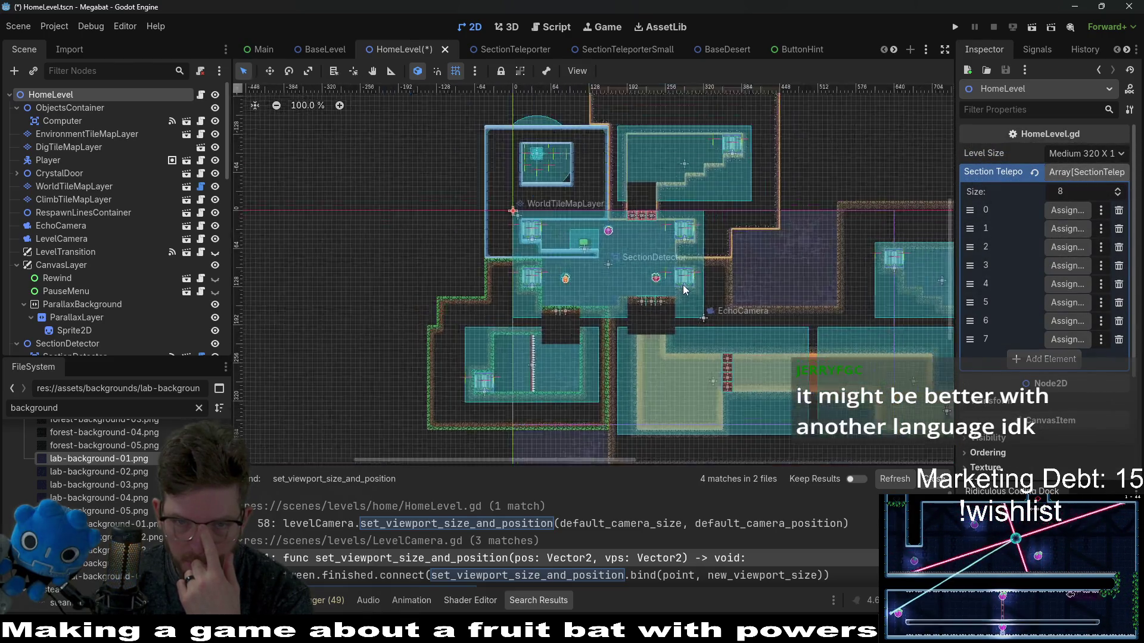
pyautogui.moveTo(780, 237); pyautogui.dragTo(722, 235)
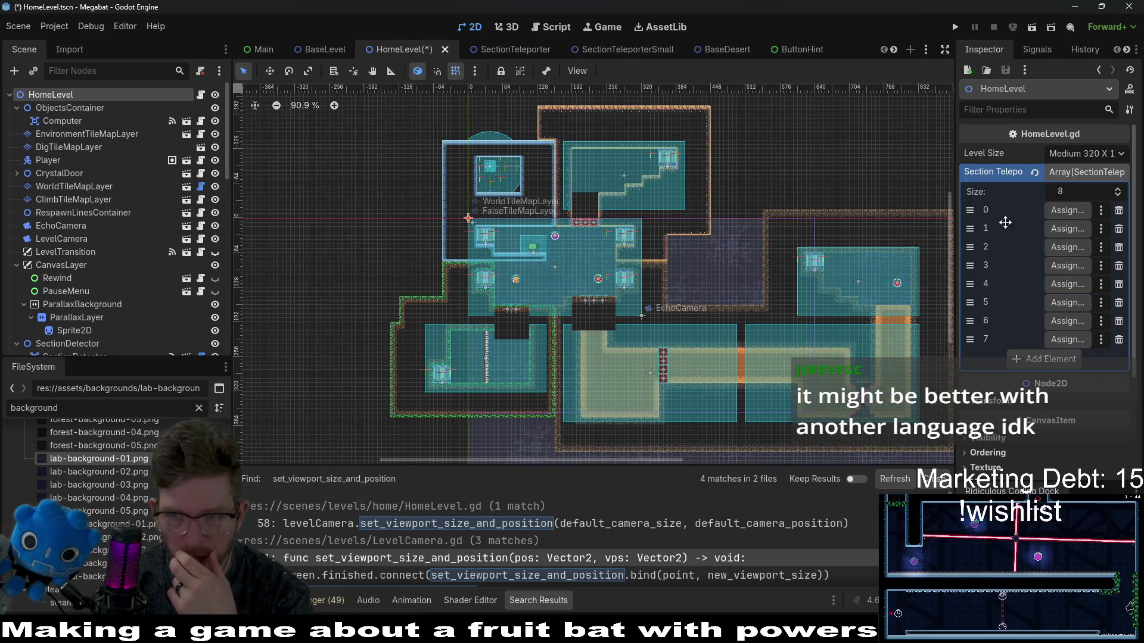
pyautogui.click(1119, 339)
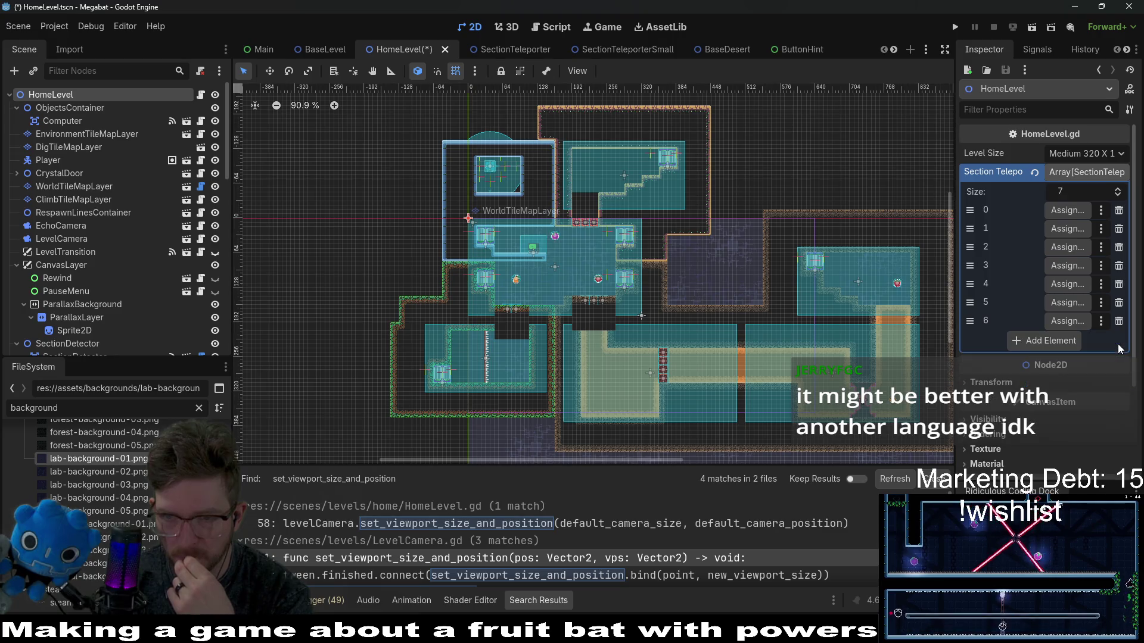
pyautogui.scroll(-10, 106, 256)
pyautogui.scroll(5, 106, 256)
pyautogui.click(109, 264)
pyautogui.scroll(2, 417, 222)
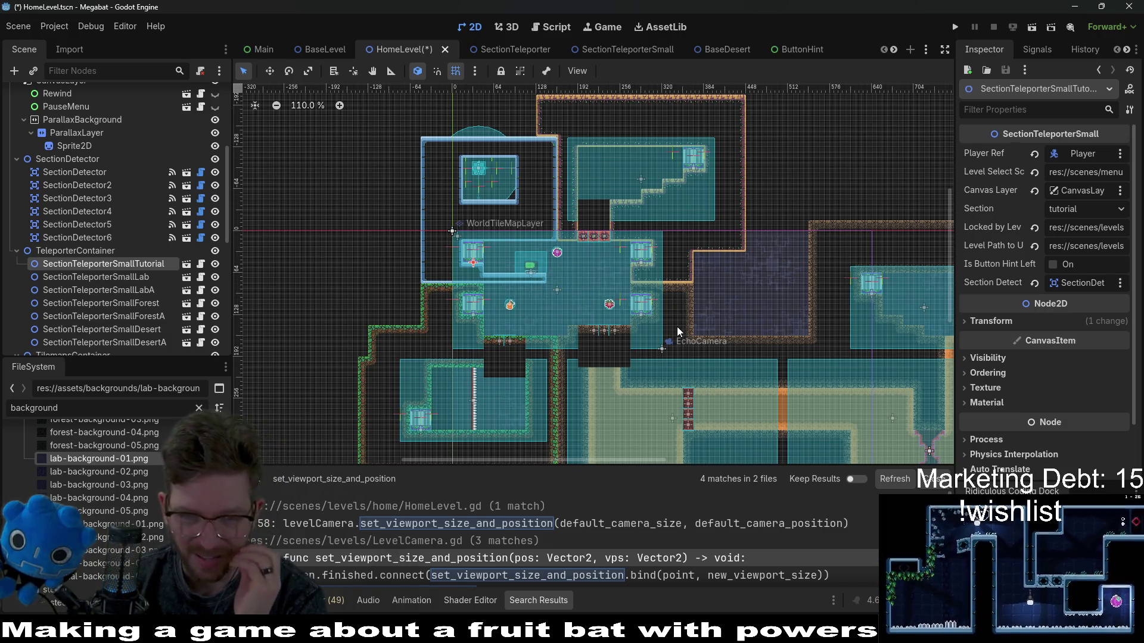
pyautogui.scroll(5, 530, 260)
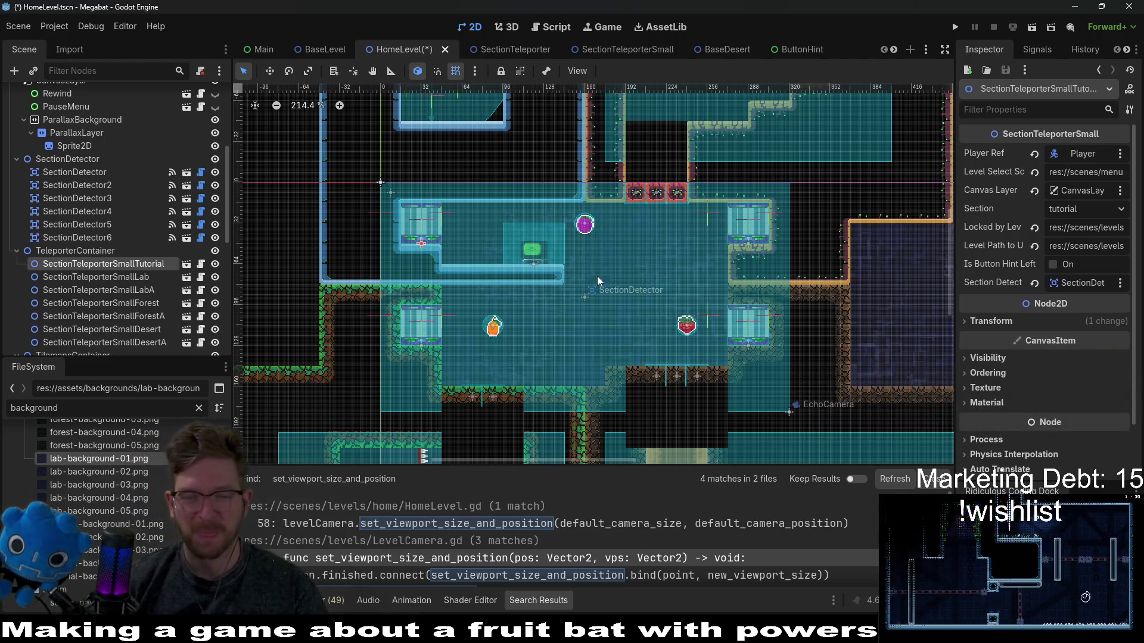
# Step: Save the HomeLevel scene and select the SectionDetector node at 160, 90 px
pyautogui.scroll(-1, 598, 283)
pyautogui.scroll(1, 640, 288)
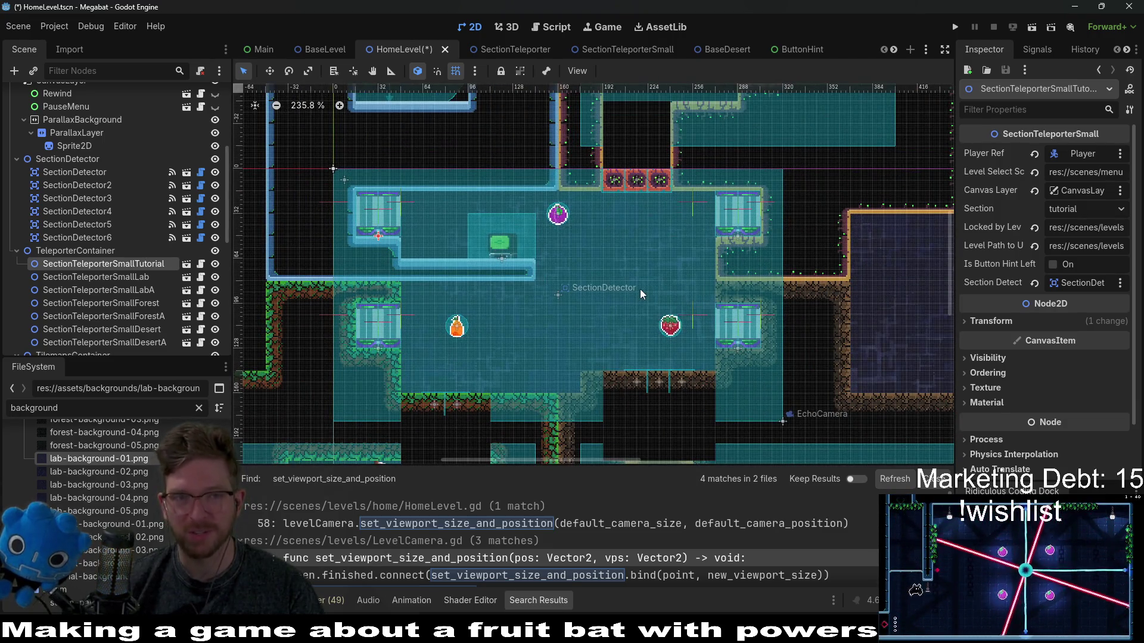
pyautogui.hotkey('ctrl', 's')
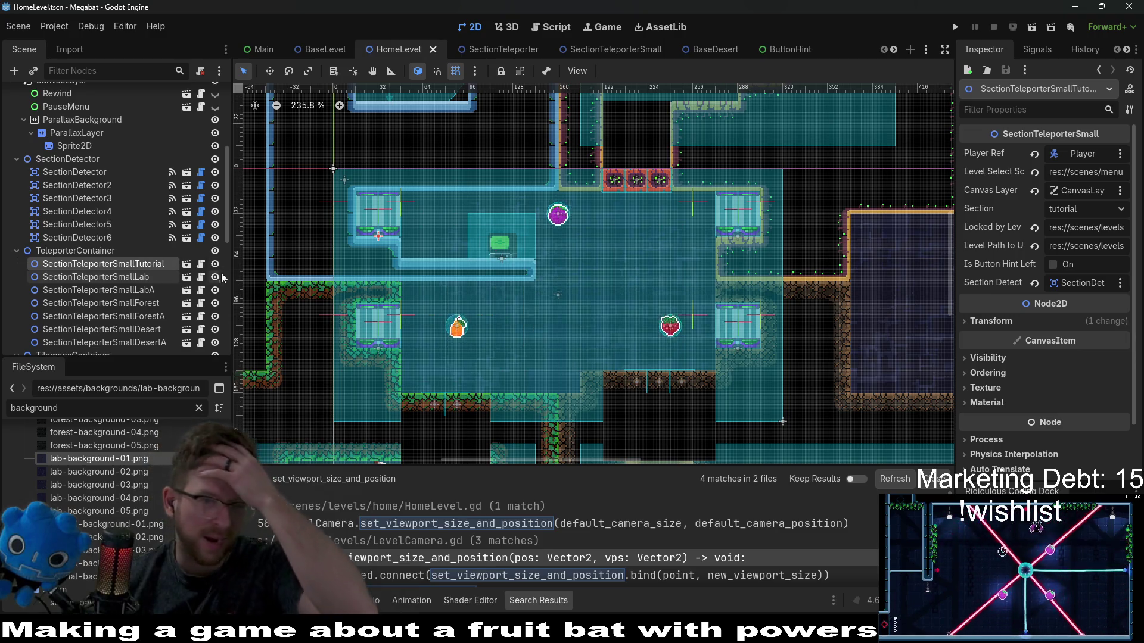
pyautogui.scroll(5, 77, 162)
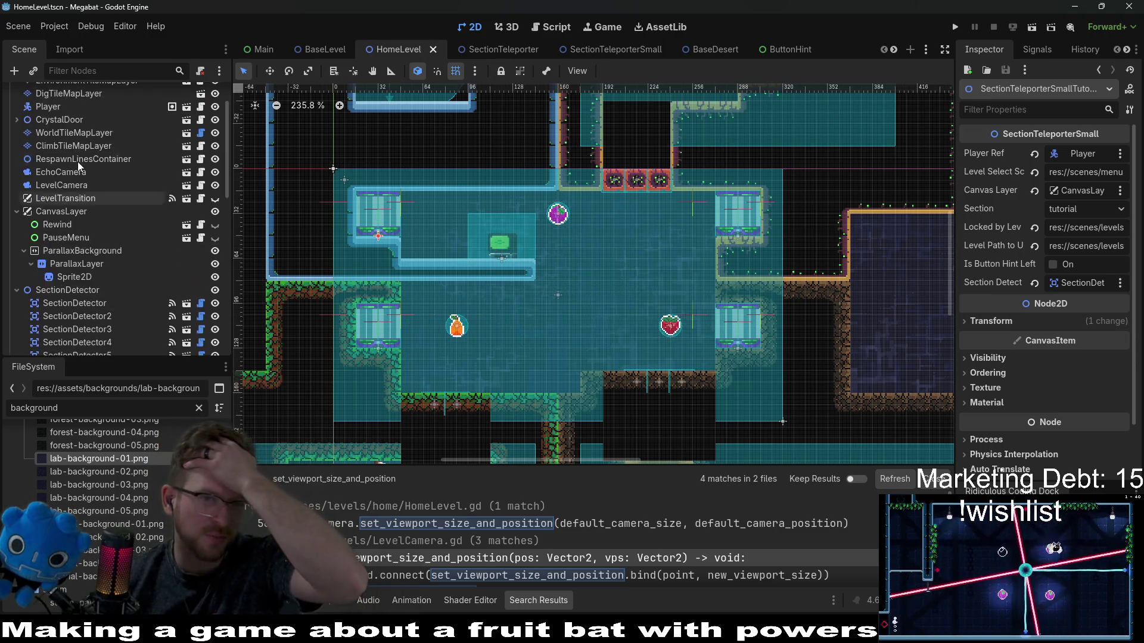
pyautogui.click(558, 295)
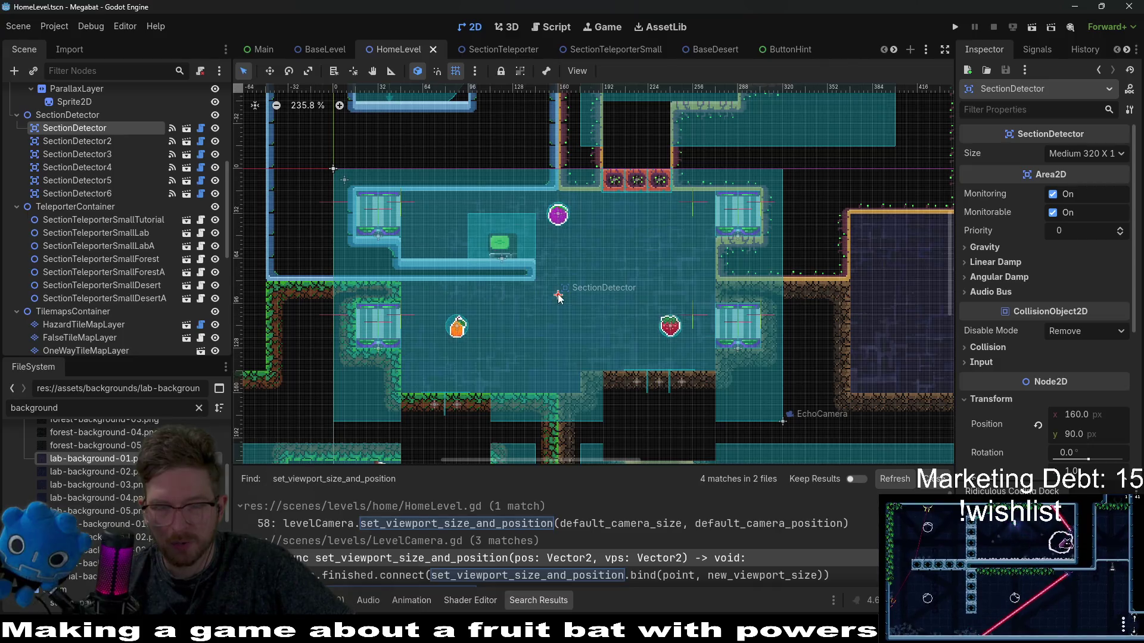
pyautogui.scroll(-2, 616, 289)
pyautogui.scroll(-3, 1097, 404)
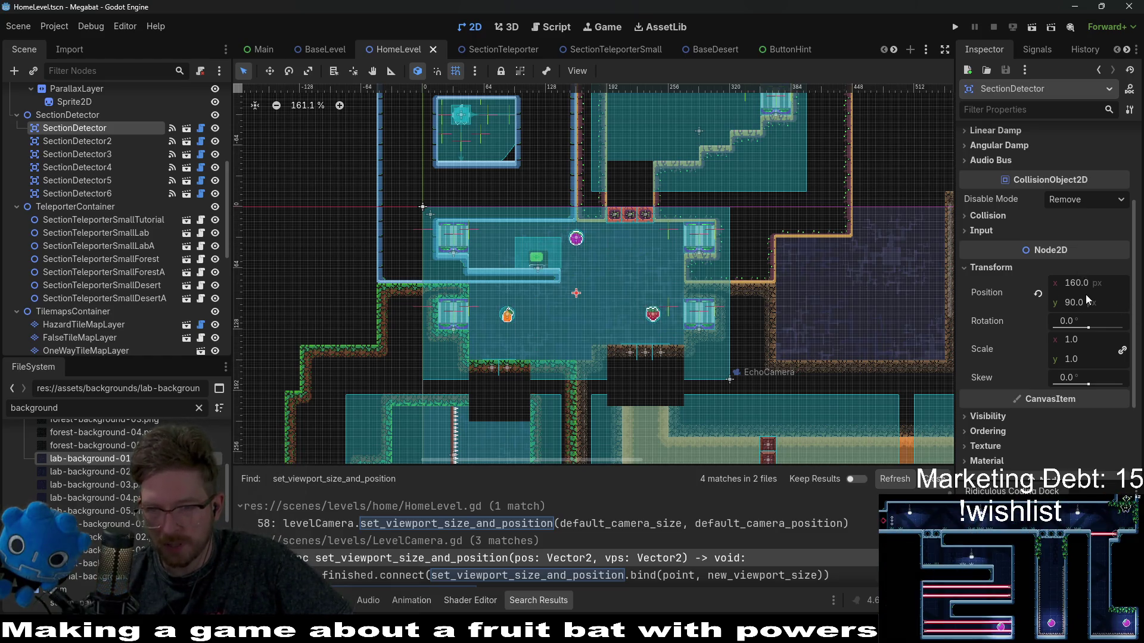
pyautogui.click(200, 129)
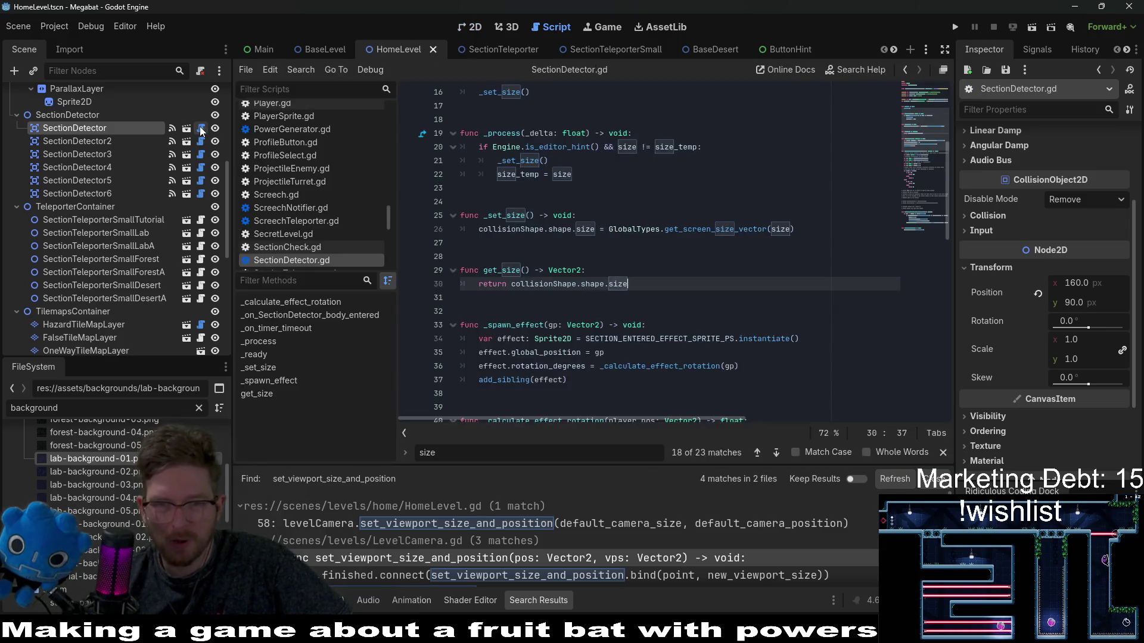
pyautogui.scroll(5, 118, 135)
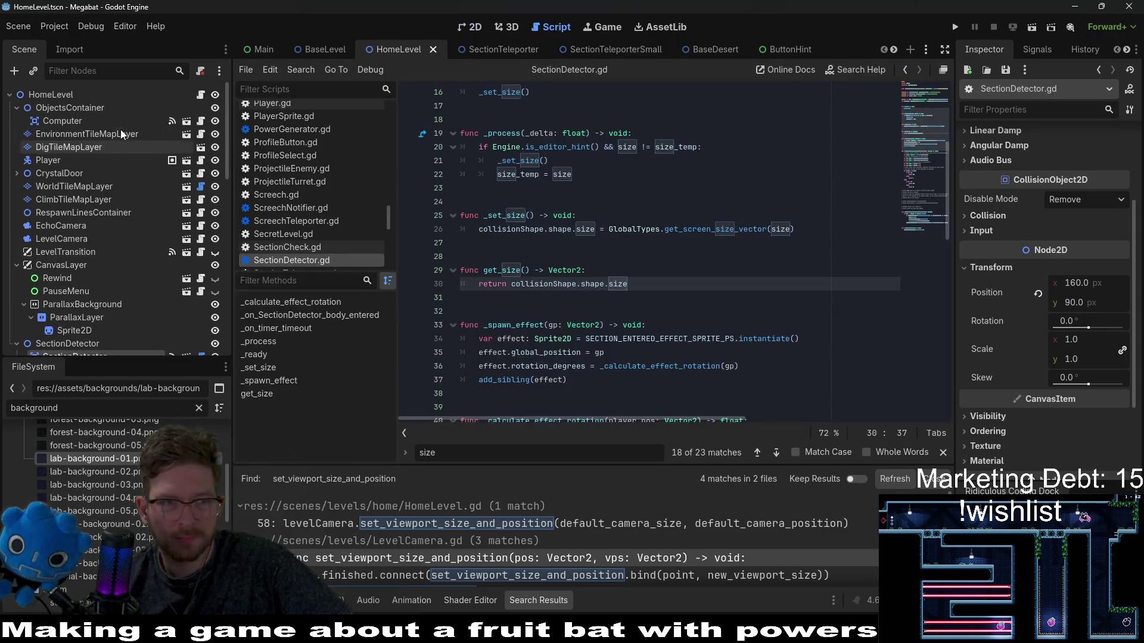
pyautogui.click(203, 95)
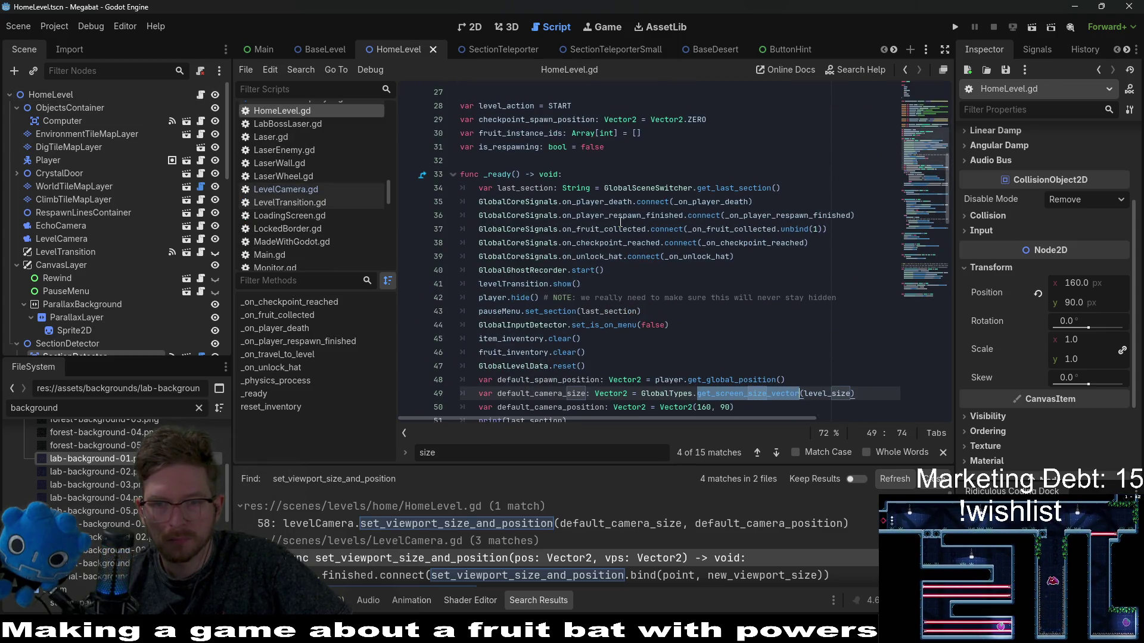
pyautogui.scroll(-2, 620, 221)
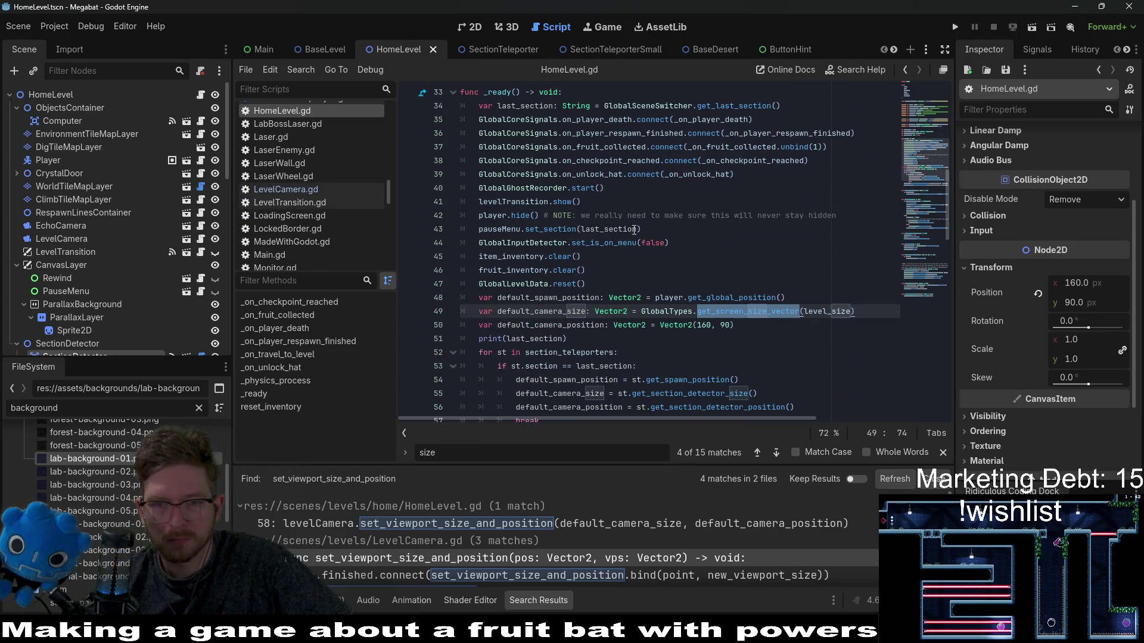
pyautogui.doubleClick(582, 325)
pyautogui.doubleClick(554, 311)
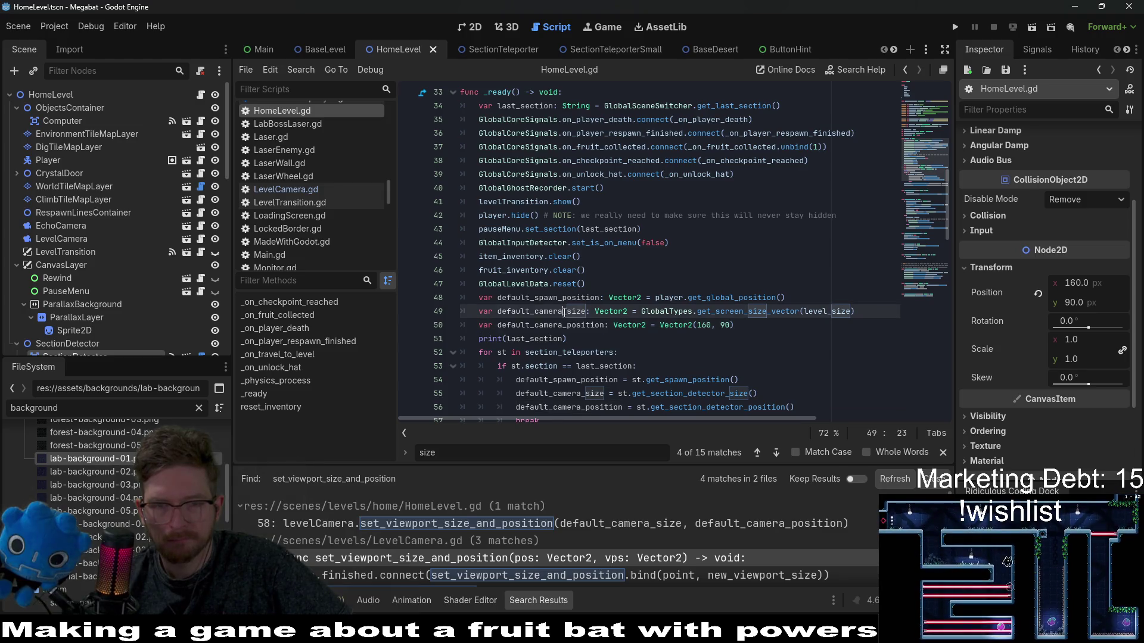
pyautogui.doubleClick(575, 322)
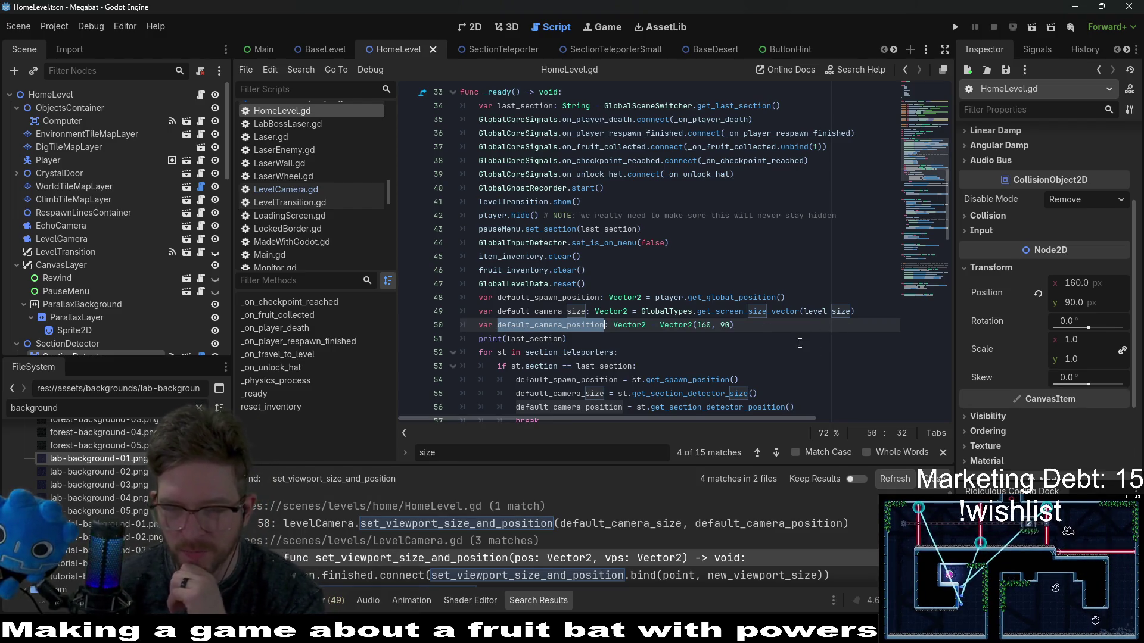
pyautogui.click(748, 338)
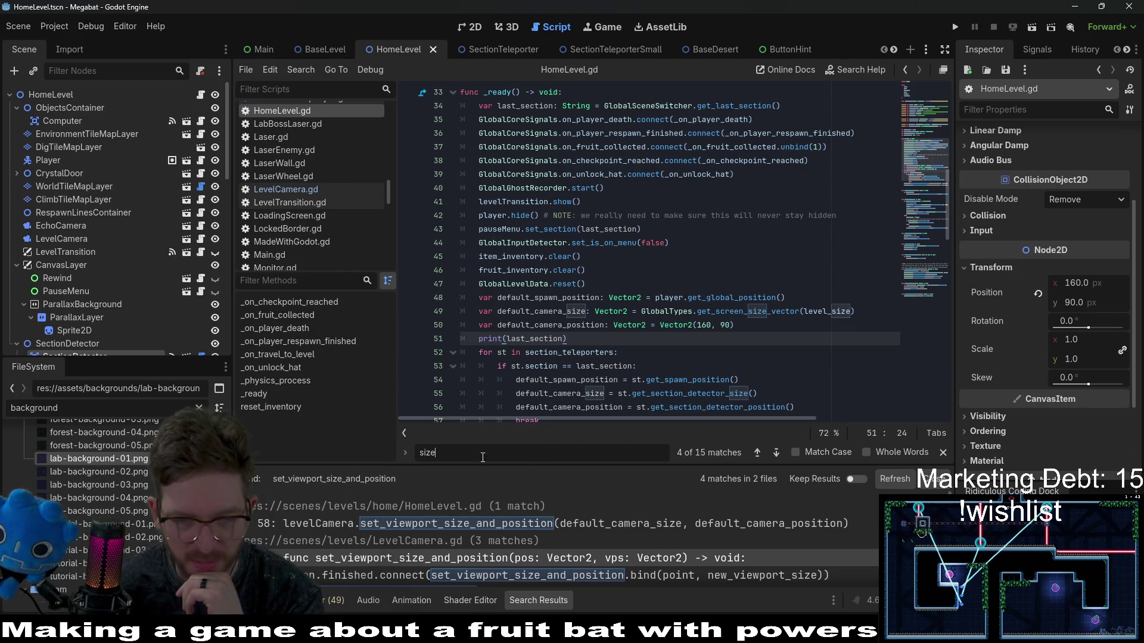
pyautogui.press('BackSpace')
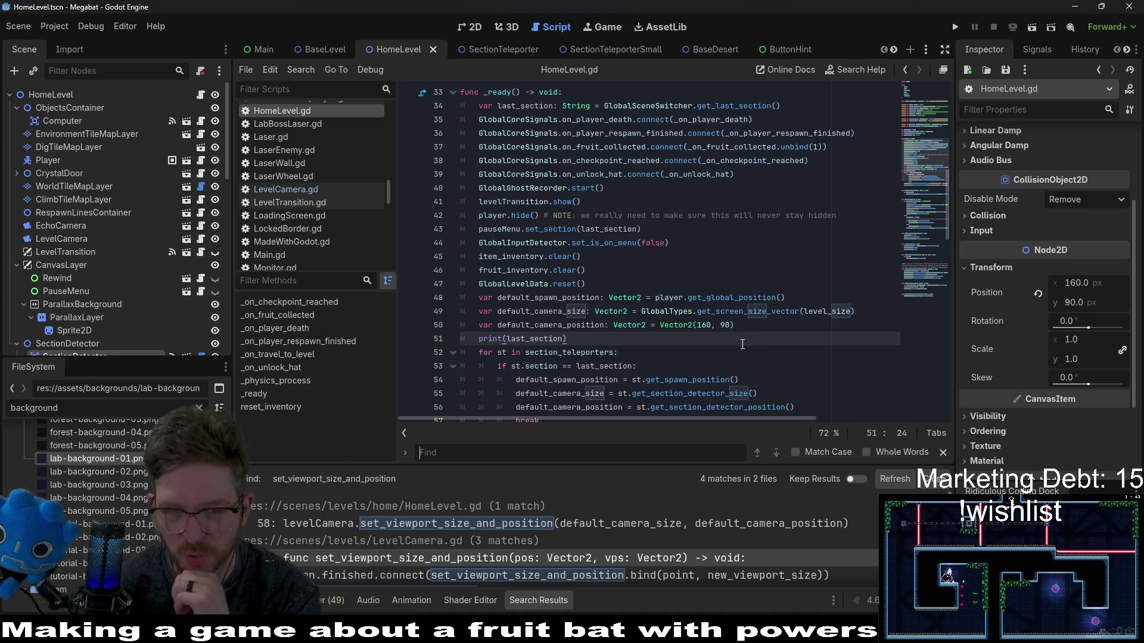
pyautogui.click(775, 323)
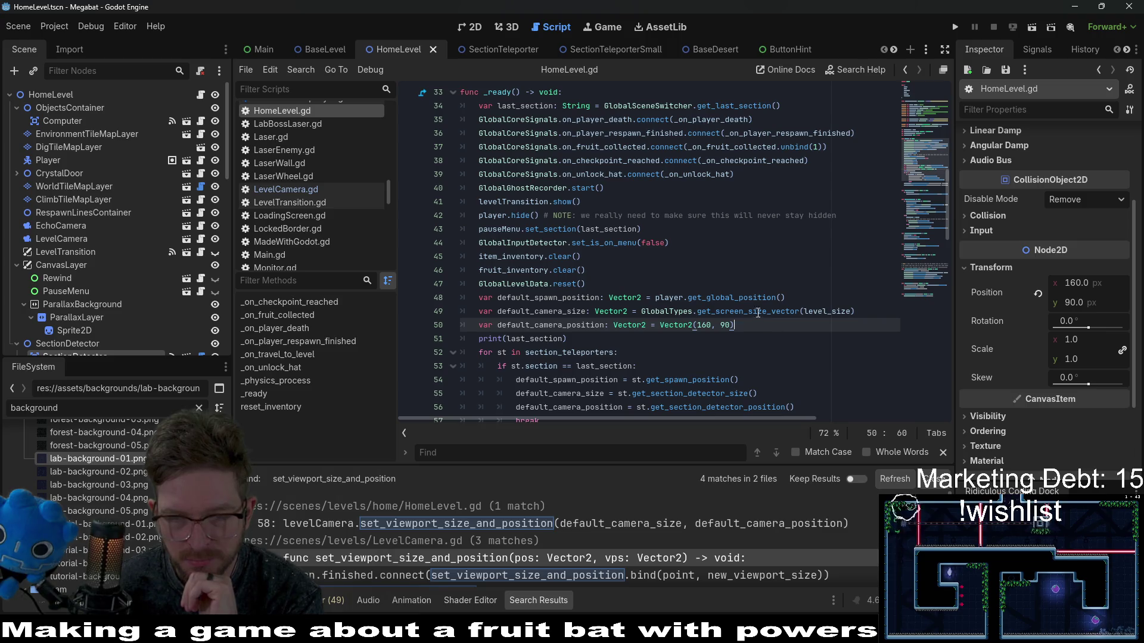
pyautogui.doubleClick(757, 312)
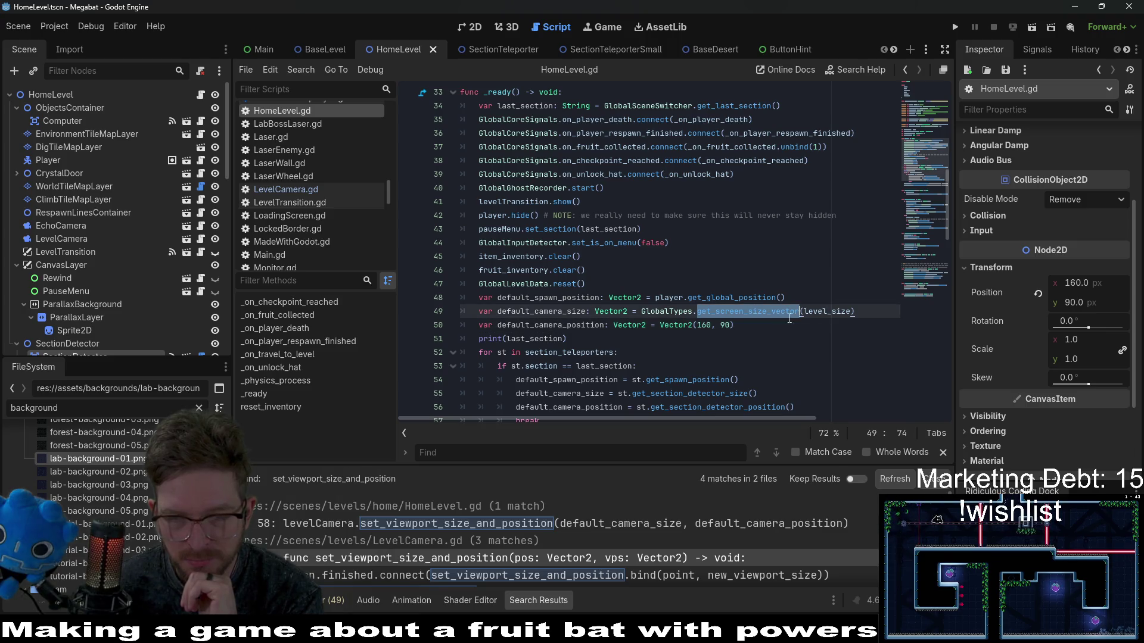
pyautogui.doubleClick(749, 299)
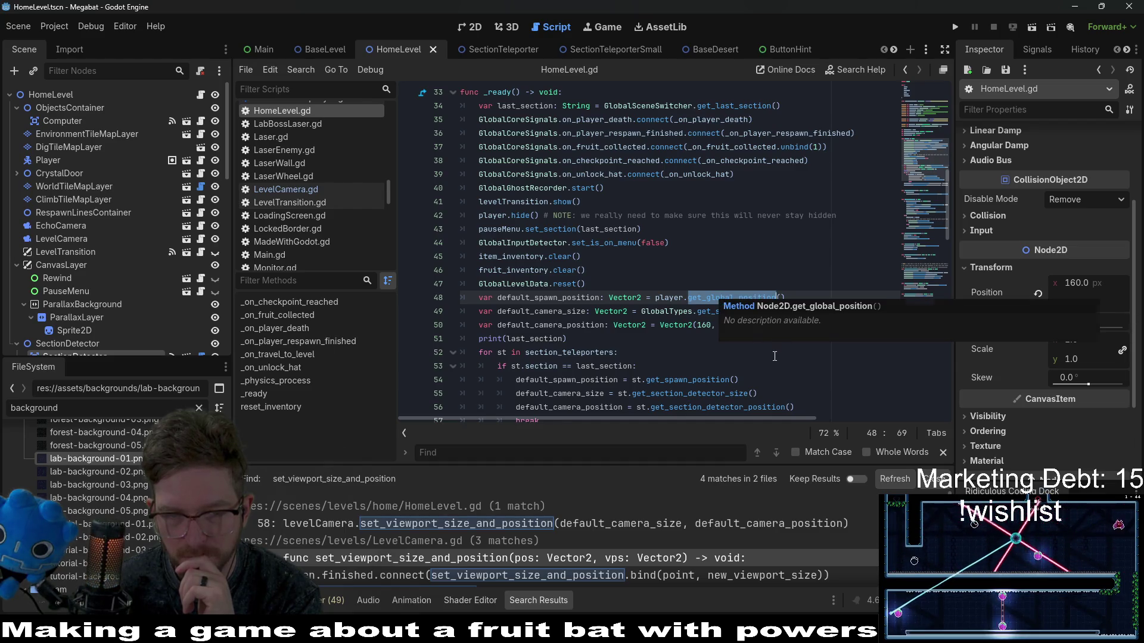
pyautogui.scroll(-3, 775, 357)
pyautogui.doubleClick(586, 260)
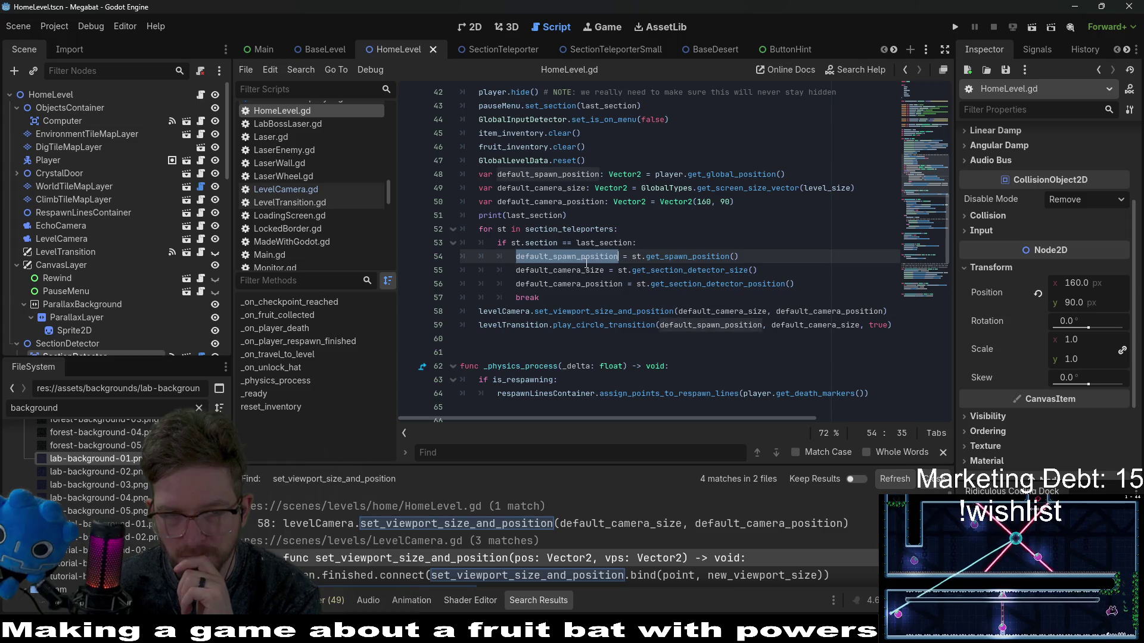
pyautogui.doubleClick(583, 271)
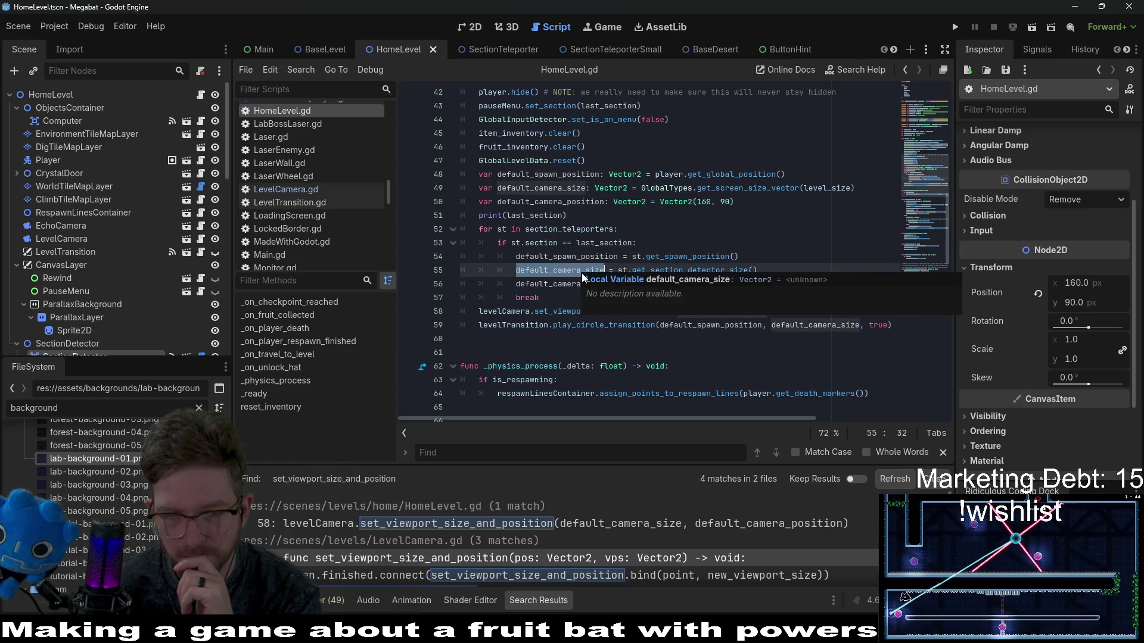
pyautogui.doubleClick(709, 285)
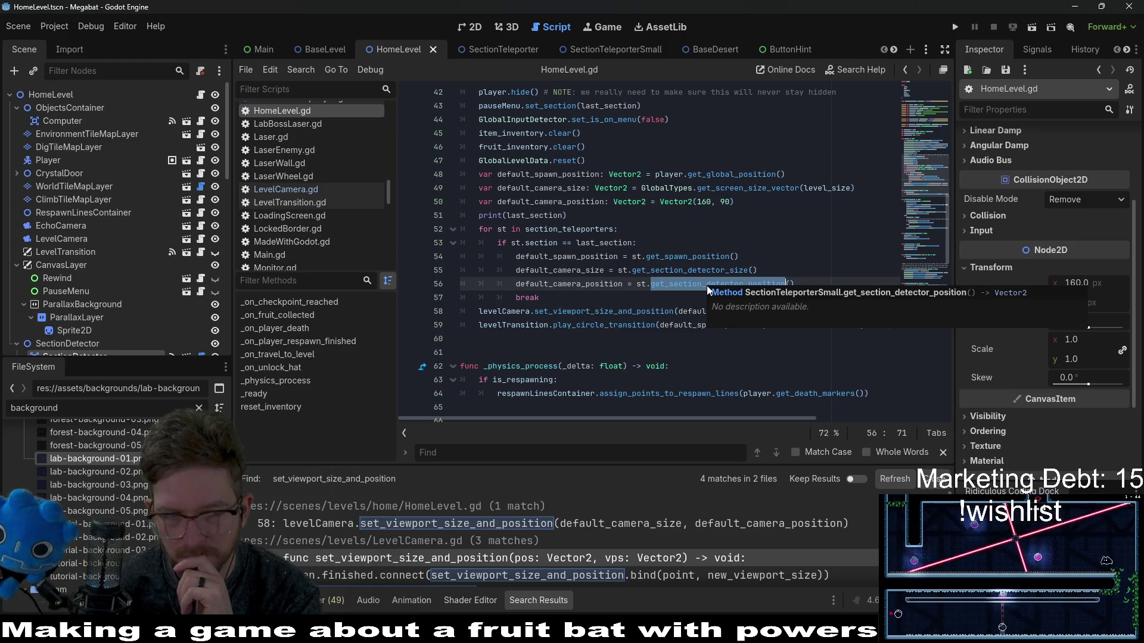
# Step: Restore the loop's indented break line and open a new line after the teleporter loop
pyautogui.click(747, 257)
pyautogui.press('Return')
pyautogui.write('prin')
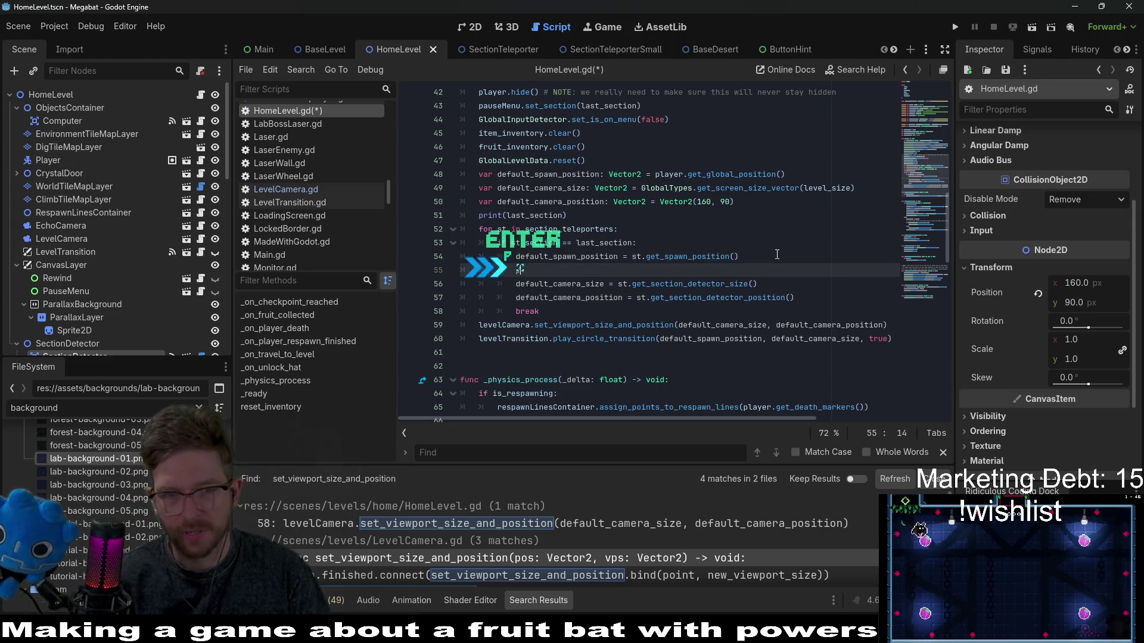
pyautogui.press('BackSpace')
pyautogui.press('BackSpace')
pyautogui.press('BackSpace')
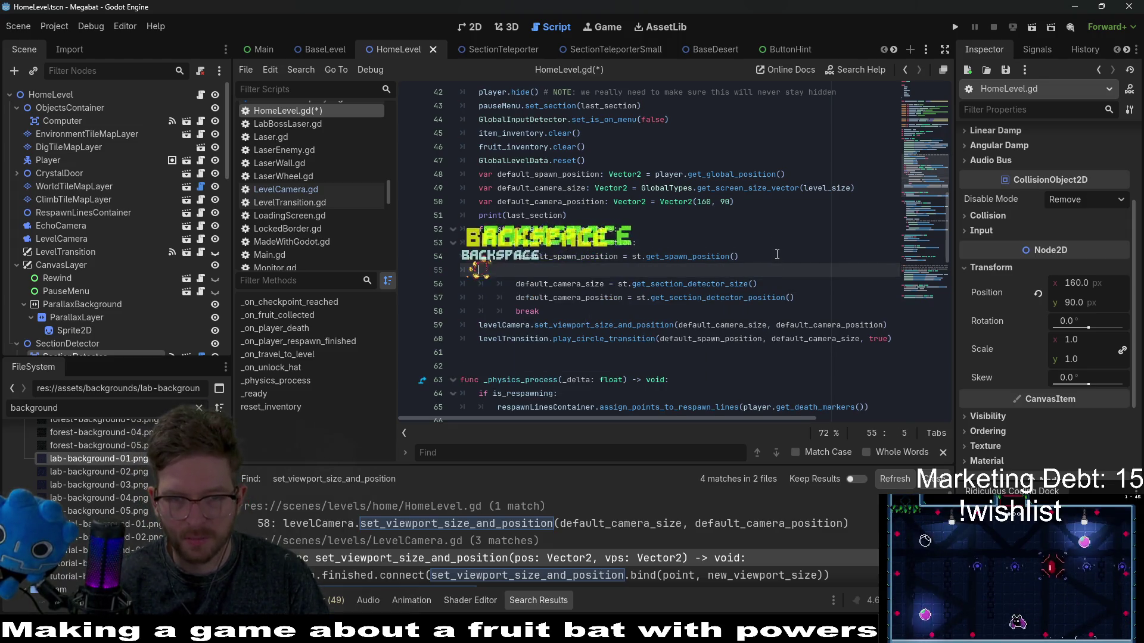
pyautogui.press('BackSpace')
pyautogui.press('Down')
pyautogui.press('Down')
pyautogui.press('End')
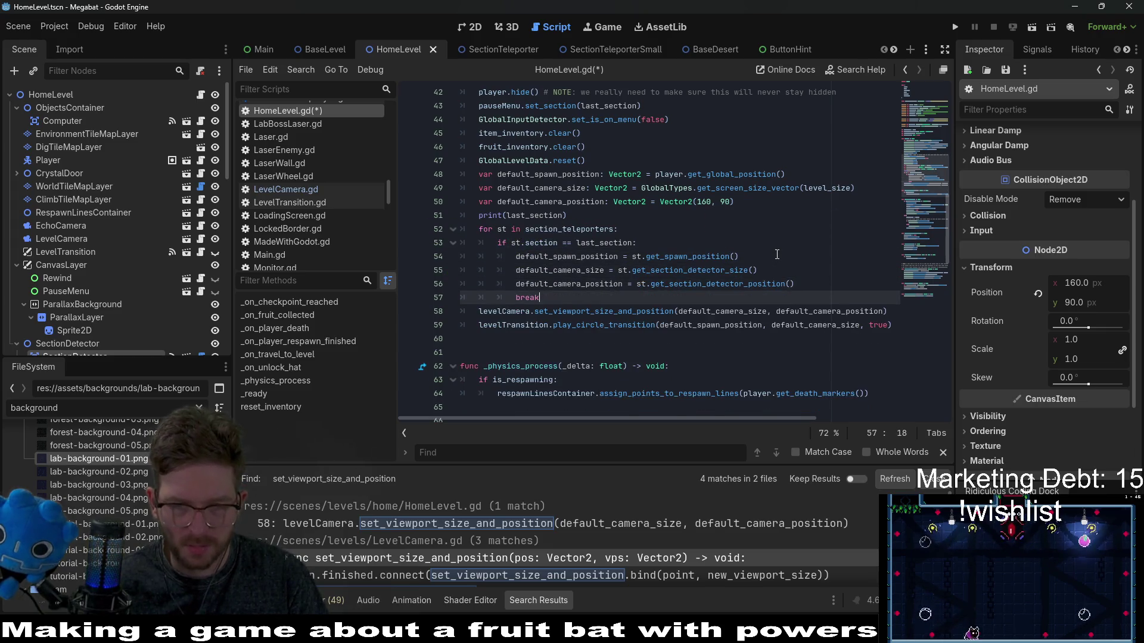
pyautogui.press('BackSpace')
pyautogui.press('BackSpace')
pyautogui.press('BackSpace')
pyautogui.press('Return')
pyautogui.press('BackSpace')
pyautogui.press('Up')
pyautogui.press('Tab')
pyautogui.write('break')
pyautogui.press('Down')
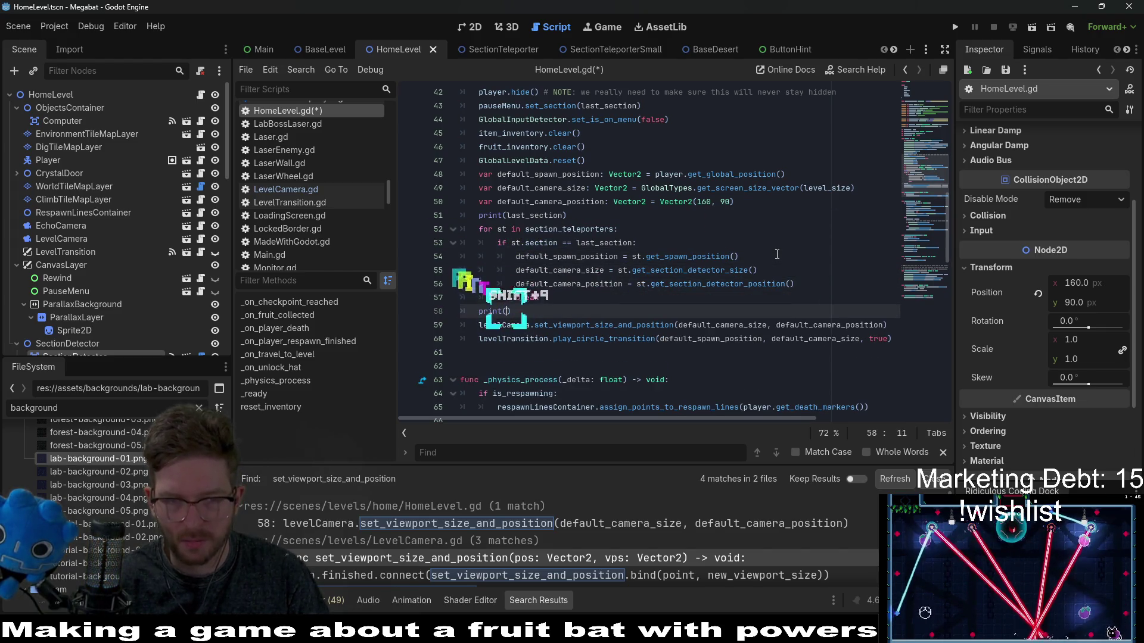
# Step: Add print("default_spawn_position: ", default_spawn_position) below the loop
pyautogui.write('print(default')
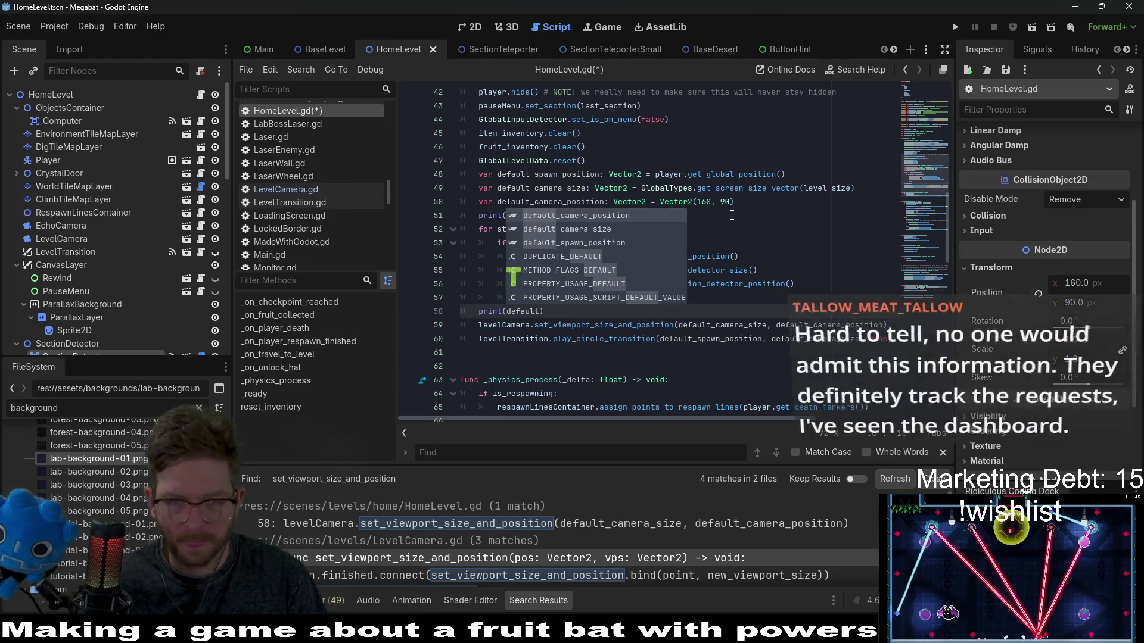
pyautogui.doubleClick(588, 257)
pyautogui.hotkey('ctrl', 'c')
pyautogui.doubleClick(520, 311)
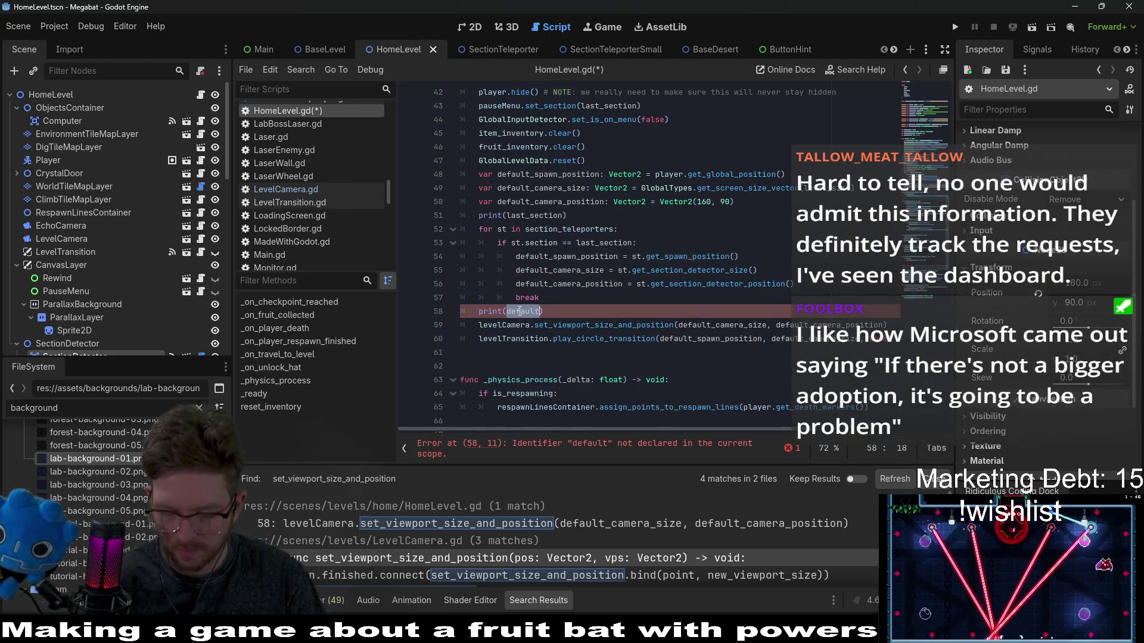
pyautogui.write('"')
pyautogui.hotkey('ctrl', 'v')
pyautogui.write(': ",')
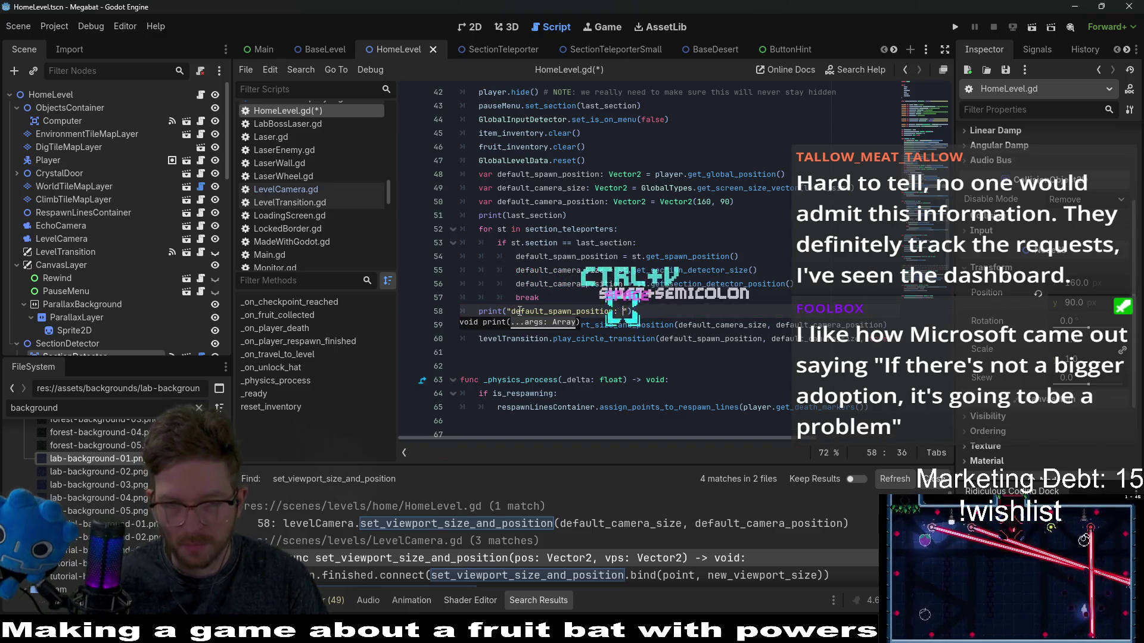
pyautogui.hotkey('ctrl', 'v')
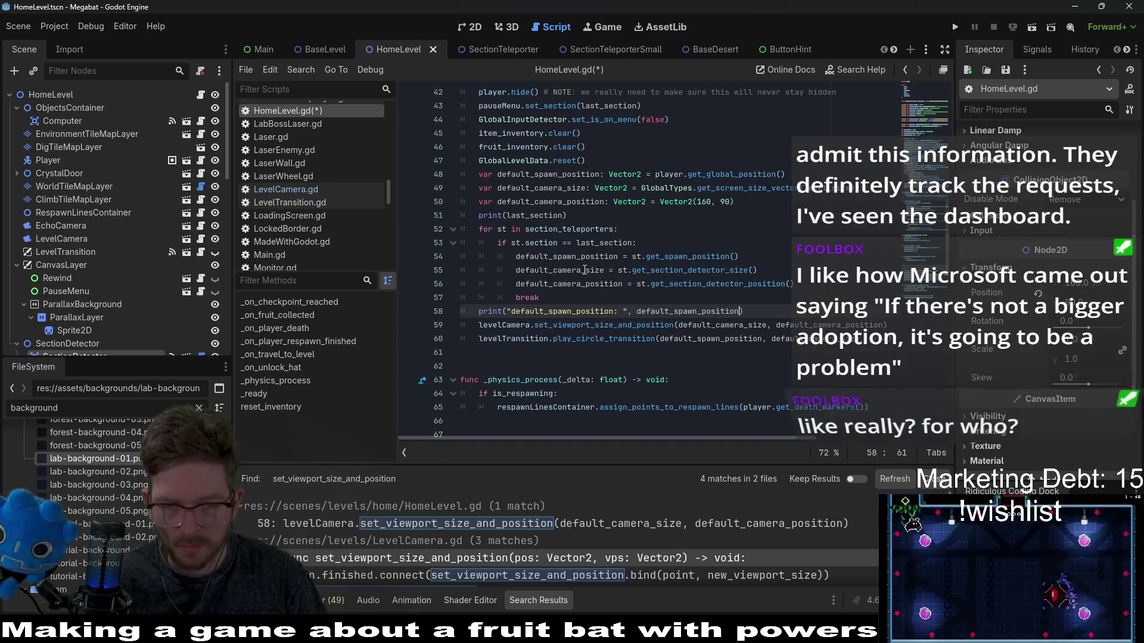
# Step: Duplicate the print line and adapt the copy to log default_camera_size
pyautogui.click(776, 314)
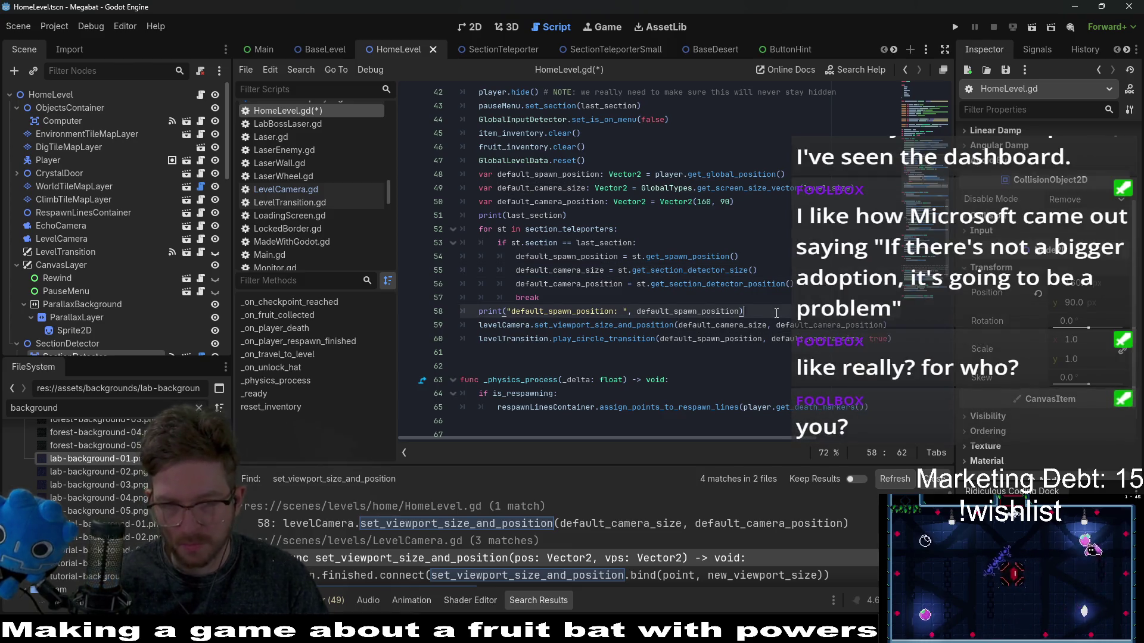
pyautogui.hotkey('shift', 'Up')
pyautogui.hotkey('ctrl', 'c')
pyautogui.hotkey('ctrl', 'v')
pyautogui.hotkey('ctrl', 'v')
pyautogui.hotkey('ctrl', 'v')
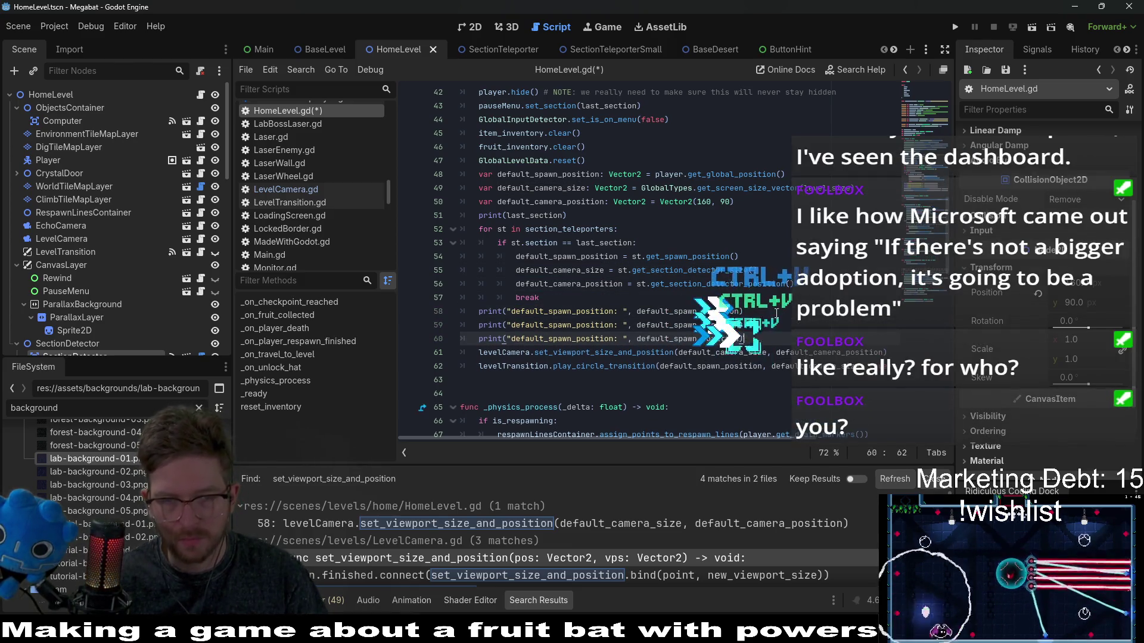
pyautogui.doubleClick(560, 270)
pyautogui.doubleClick(599, 325)
pyautogui.hotkey('ctrl', 'v')
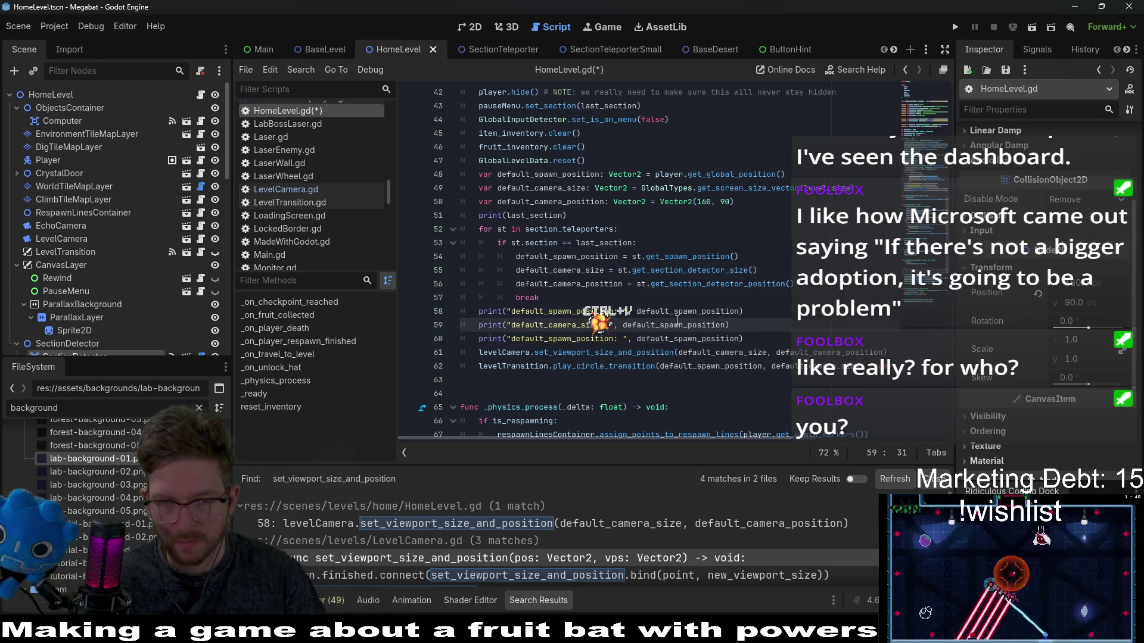
pyautogui.doubleClick(667, 324)
pyautogui.hotkey('ctrl', 'v')
# Step: Make the third print line log default_camera_position and save HomeLevel.gd
pyautogui.doubleClick(586, 284)
pyautogui.hotkey('ctrl', 'c')
pyautogui.doubleClick(572, 338)
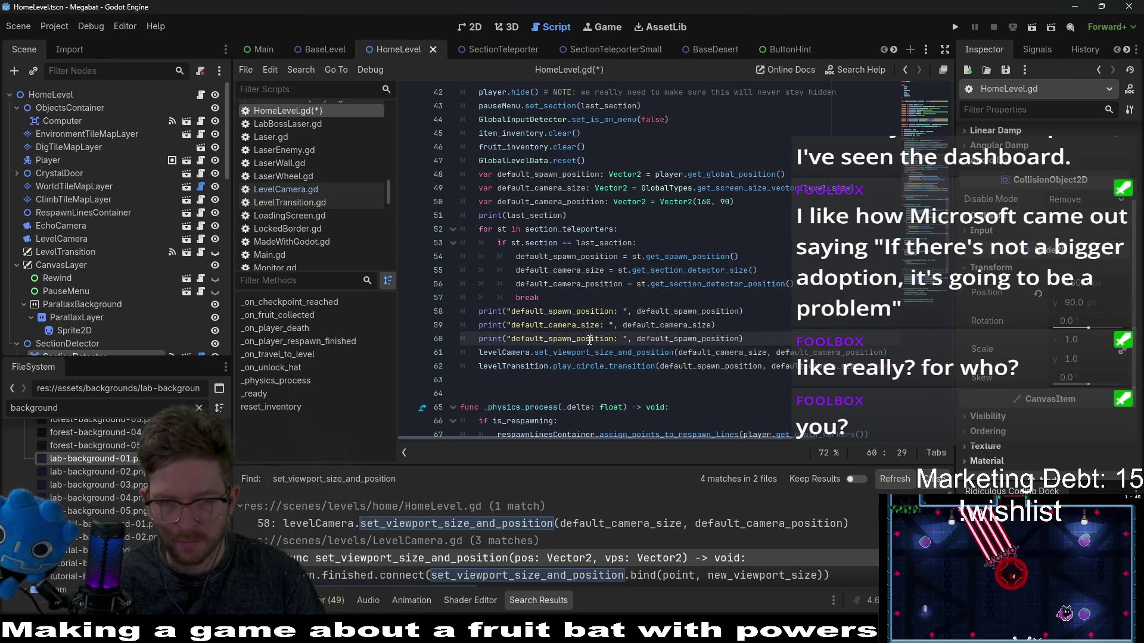
pyautogui.hotkey('ctrl', 'v')
pyautogui.doubleClick(688, 338)
pyautogui.hotkey('ctrl', 'v')
pyautogui.click(780, 332)
pyautogui.hotkey('ctrl', 's')
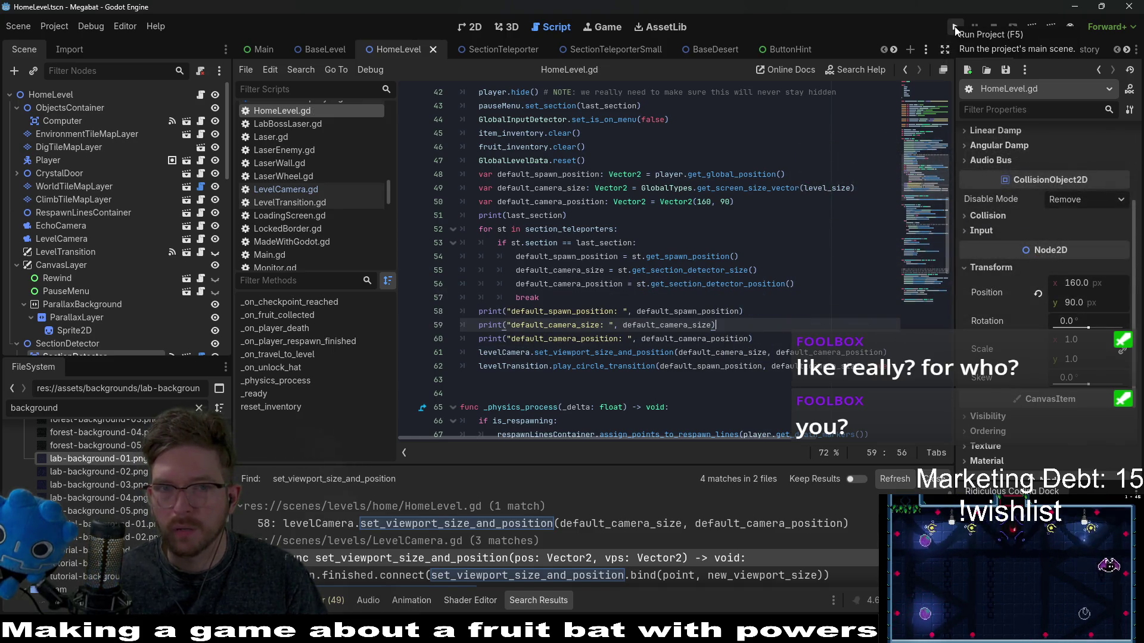
# Step: Run the game briefly, then check the logged spawn (32, 29), camera size (320, 180) and position (160, 90)
pyautogui.press('F5')
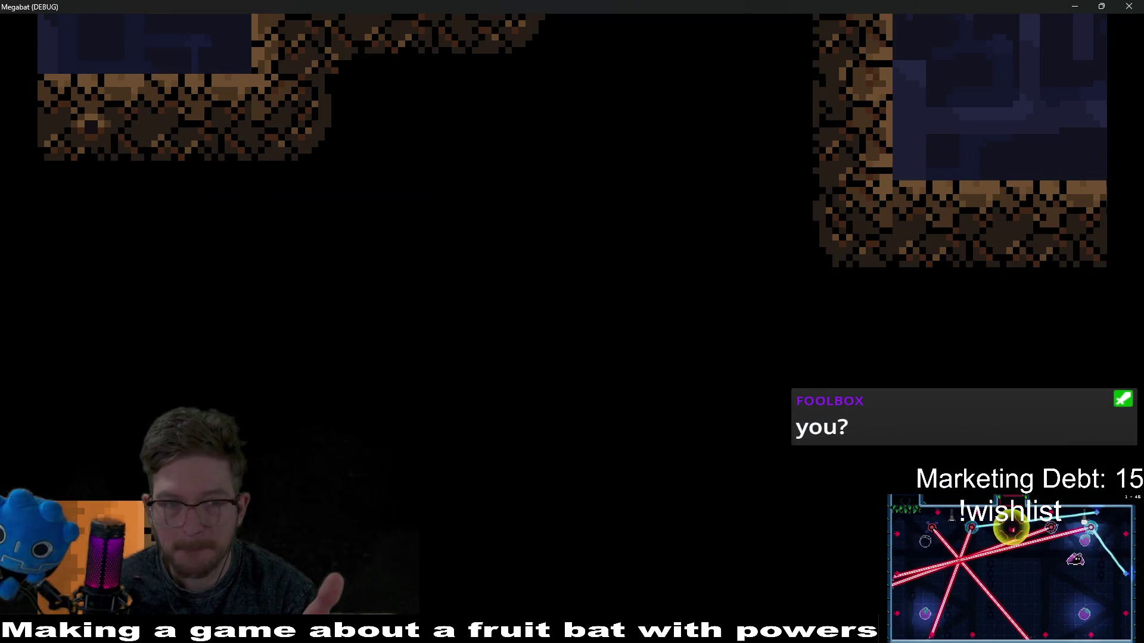
pyautogui.click(1129, 6)
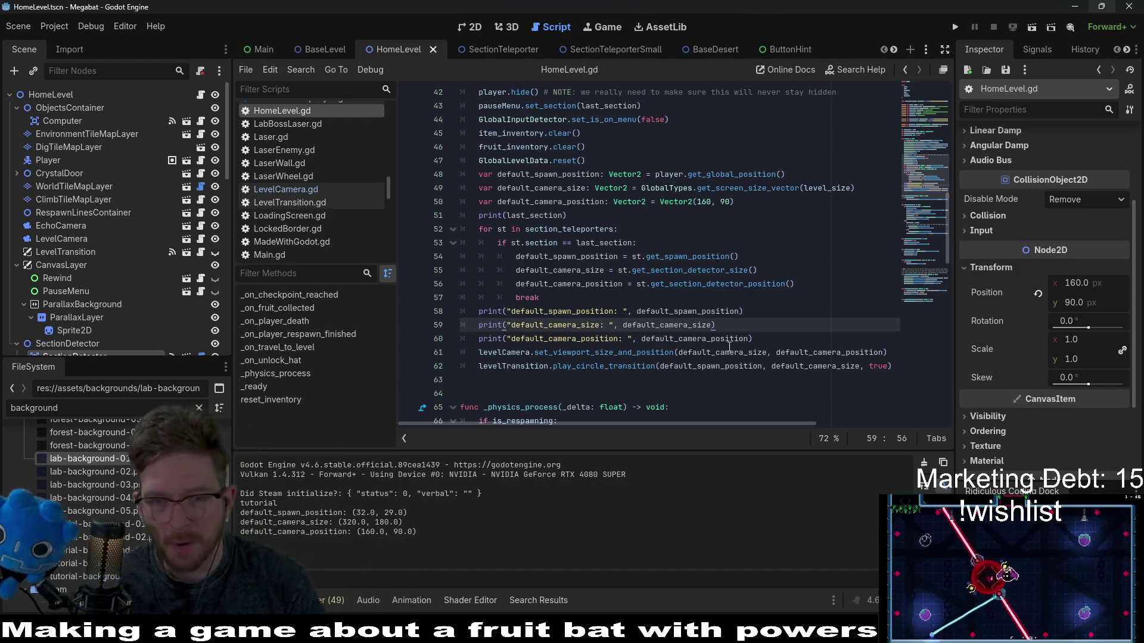
# Step: Jump to set_viewport_size_and_position in LevelCamera.gd and search through each of its call sites
pyautogui.keyDown('ctrl'); pyautogui.click(655, 353); pyautogui.keyUp('ctrl')
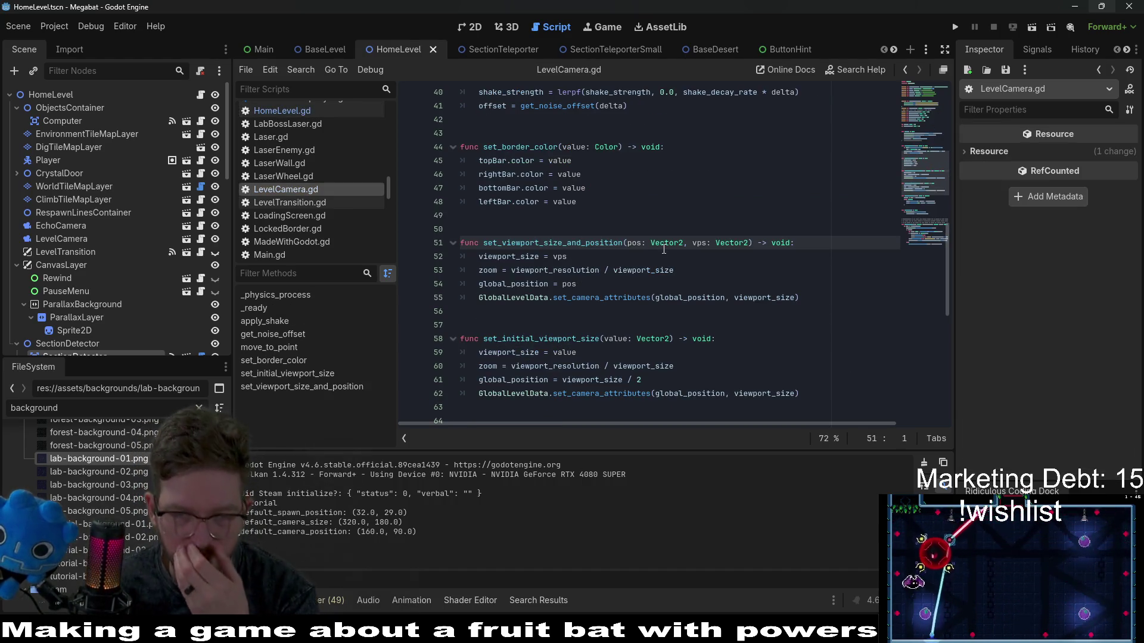
pyautogui.doubleClick(548, 339)
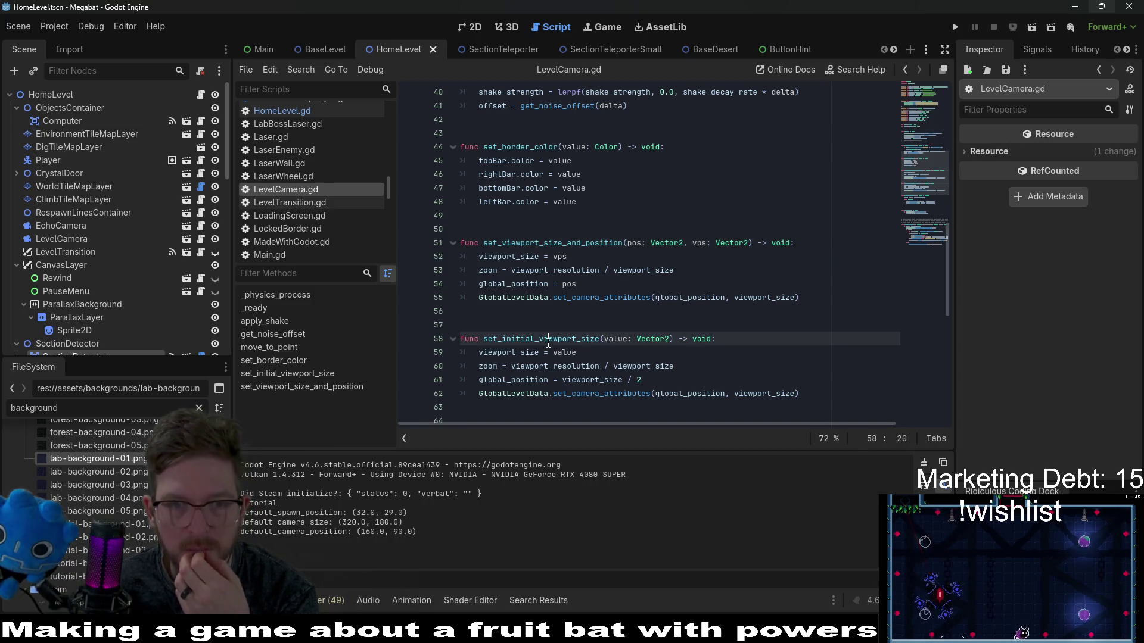
pyautogui.doubleClick(554, 243)
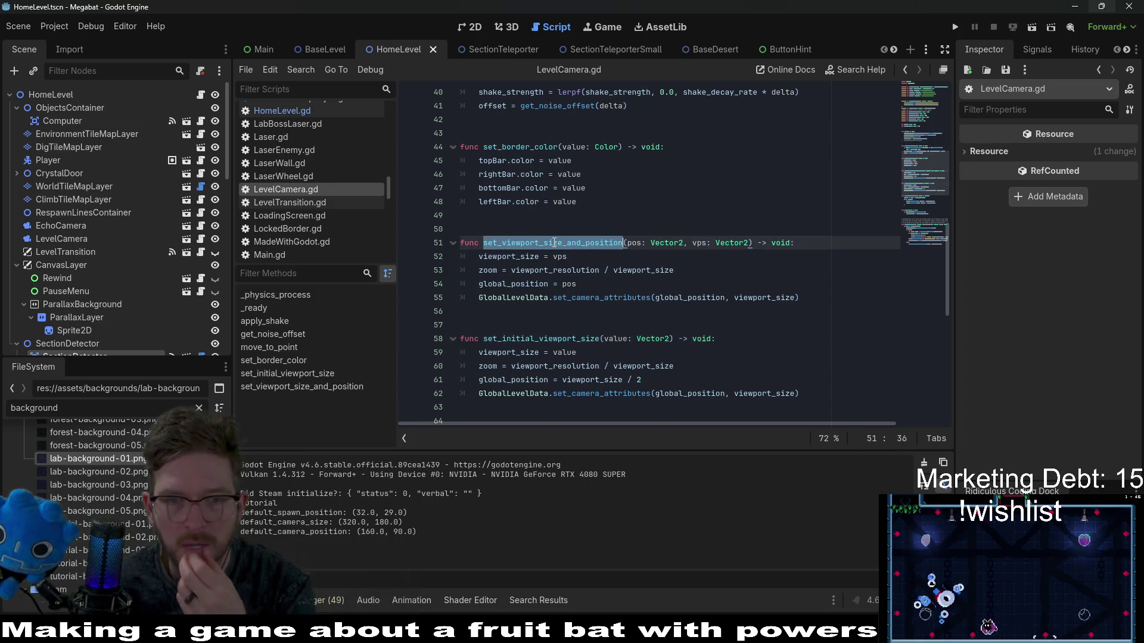
pyautogui.hotkey('ctrl', 'f')
pyautogui.press('Return')
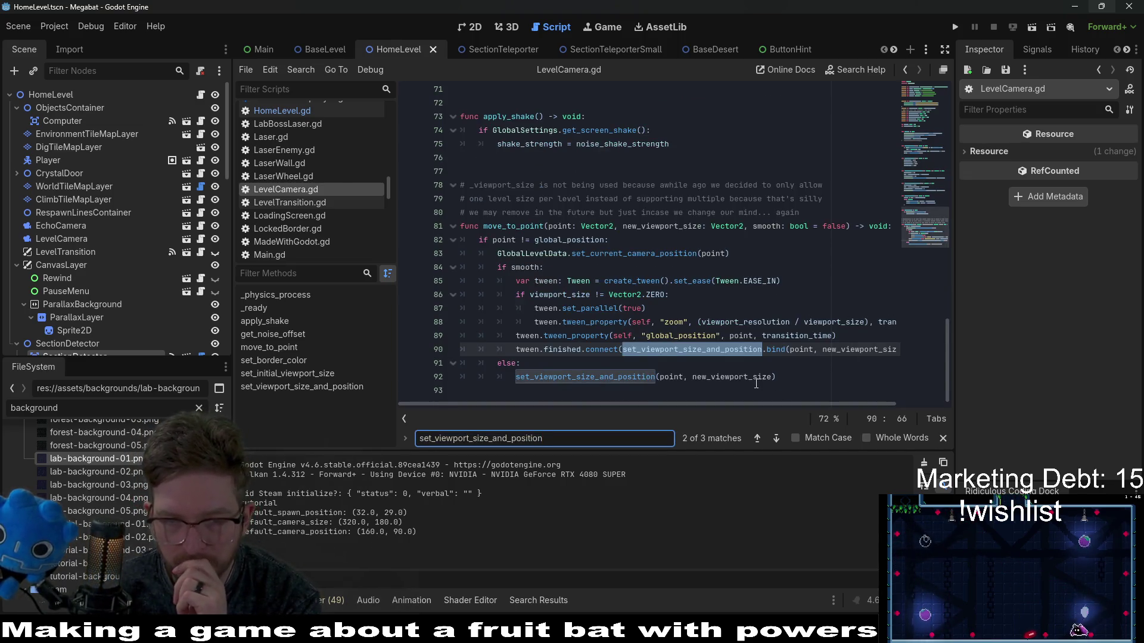
pyautogui.moveTo(743, 404)
pyautogui.mouseDown()
pyautogui.moveTo(785, 406)
pyautogui.moveTo(755, 394)
pyautogui.mouseUp()
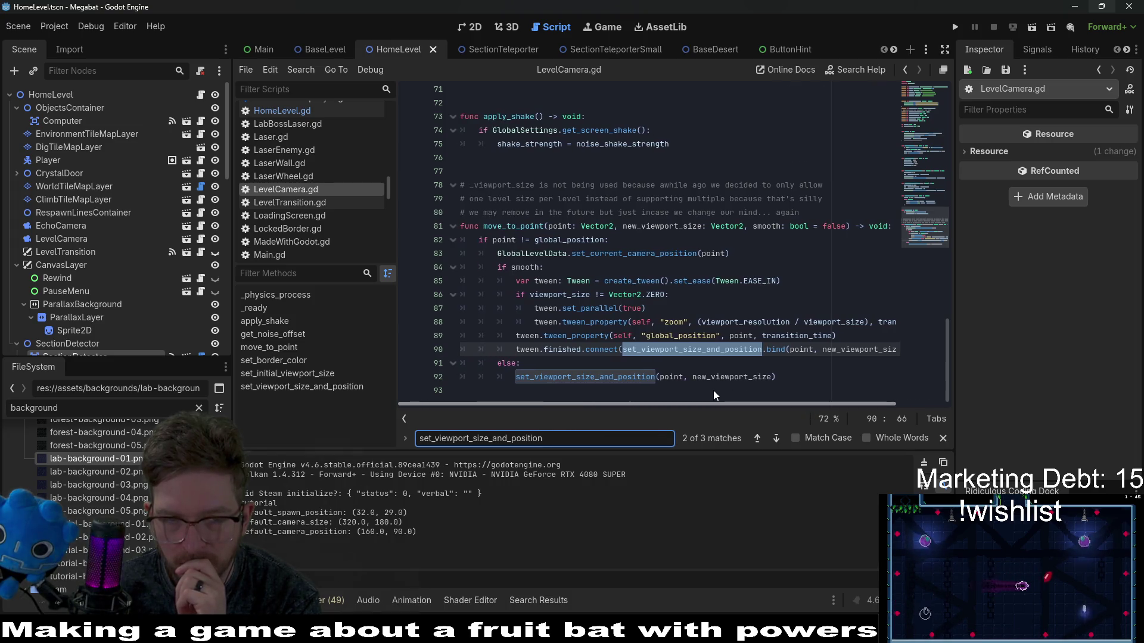
pyautogui.click(589, 435)
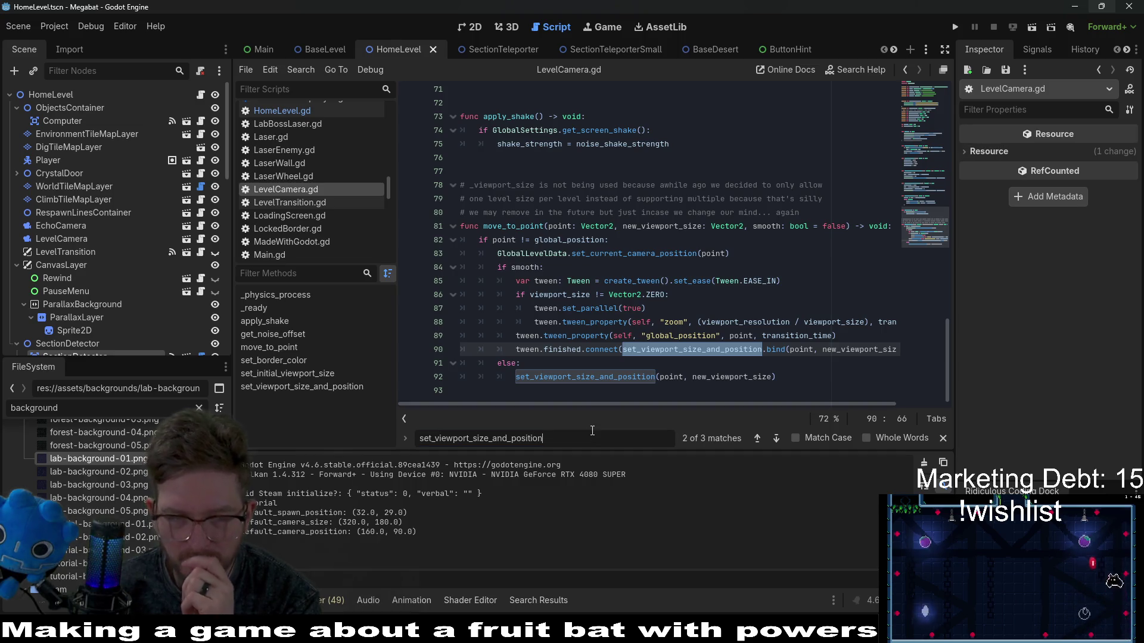
pyautogui.press('Return')
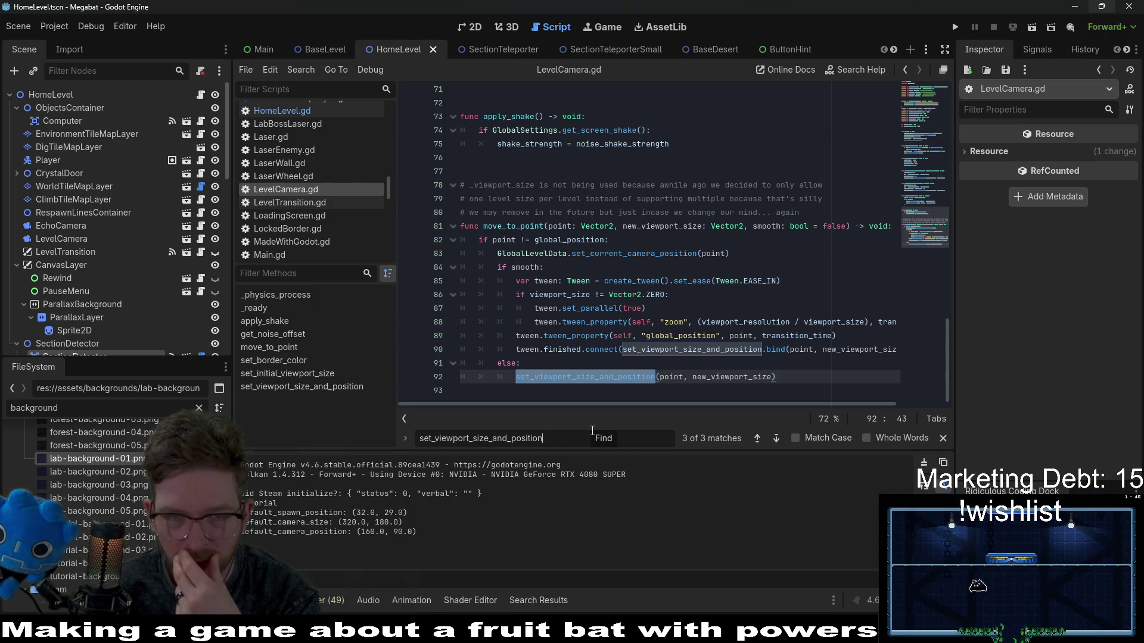
pyautogui.press('Return')
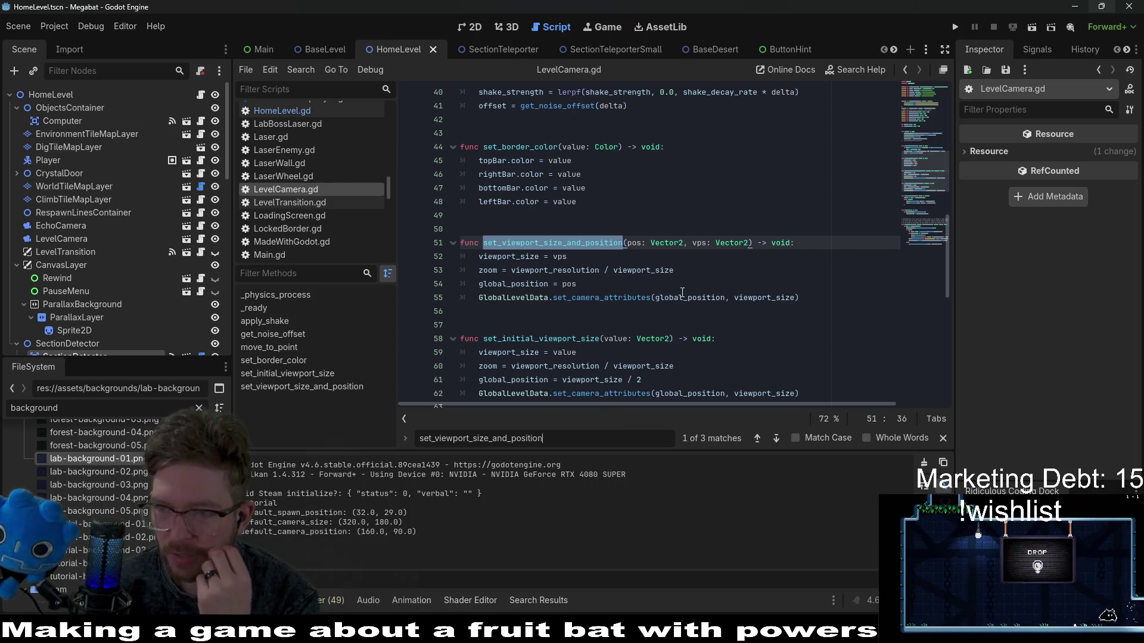
# Step: Examine the viewport_size, zoom and global_position lines of LevelCamera.gd's viewport functions
pyautogui.moveTo(682, 293)
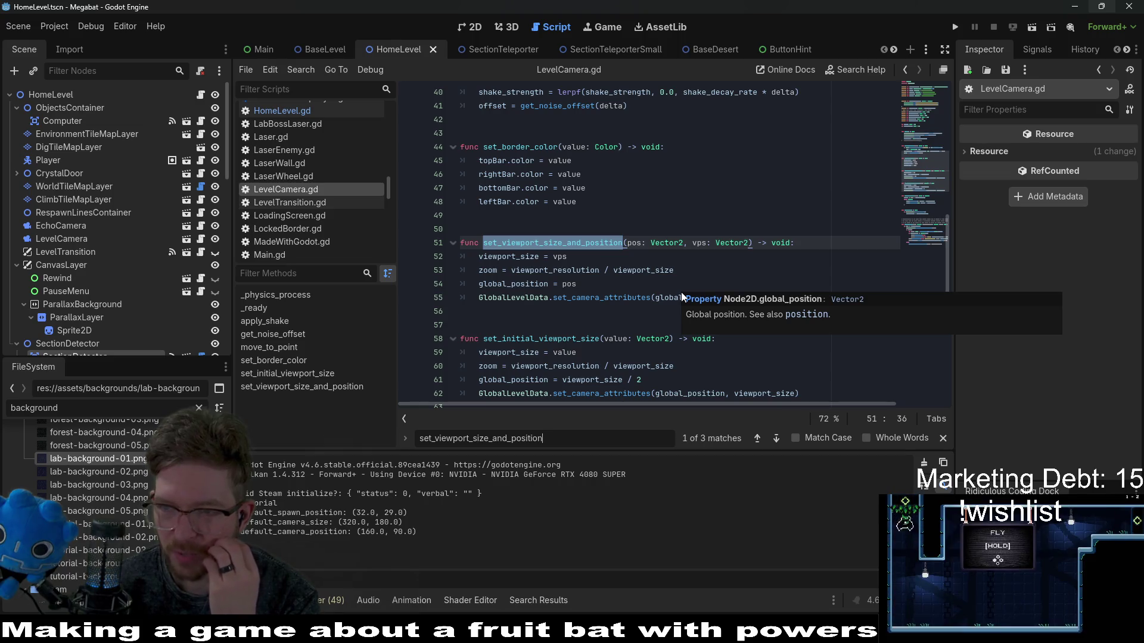
pyautogui.scroll(-1, 627, 306)
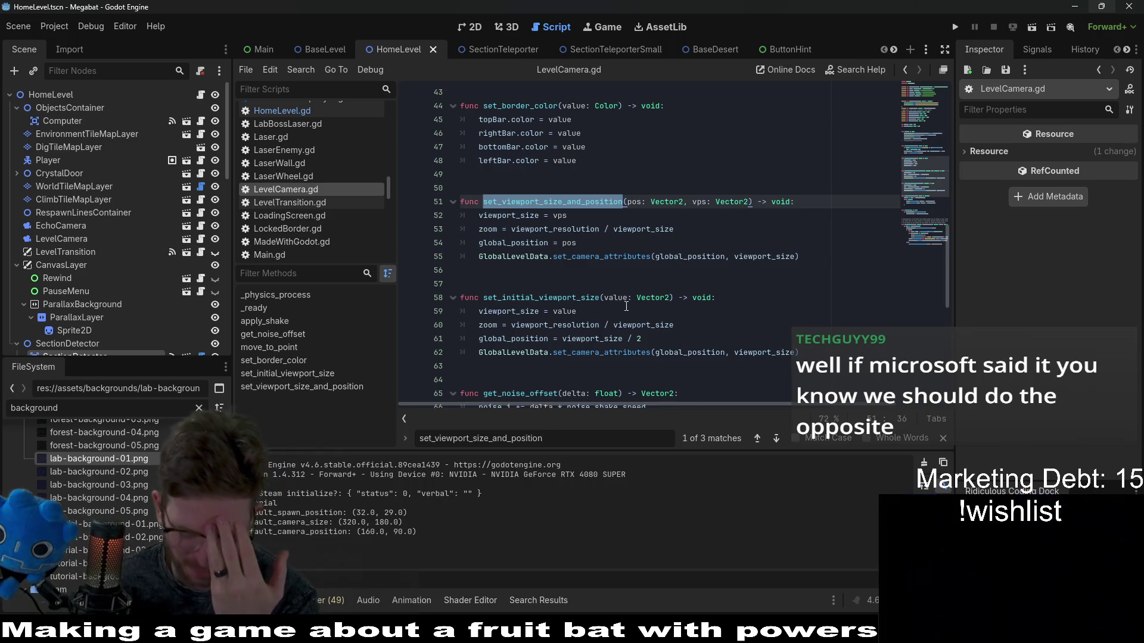
pyautogui.click(693, 279)
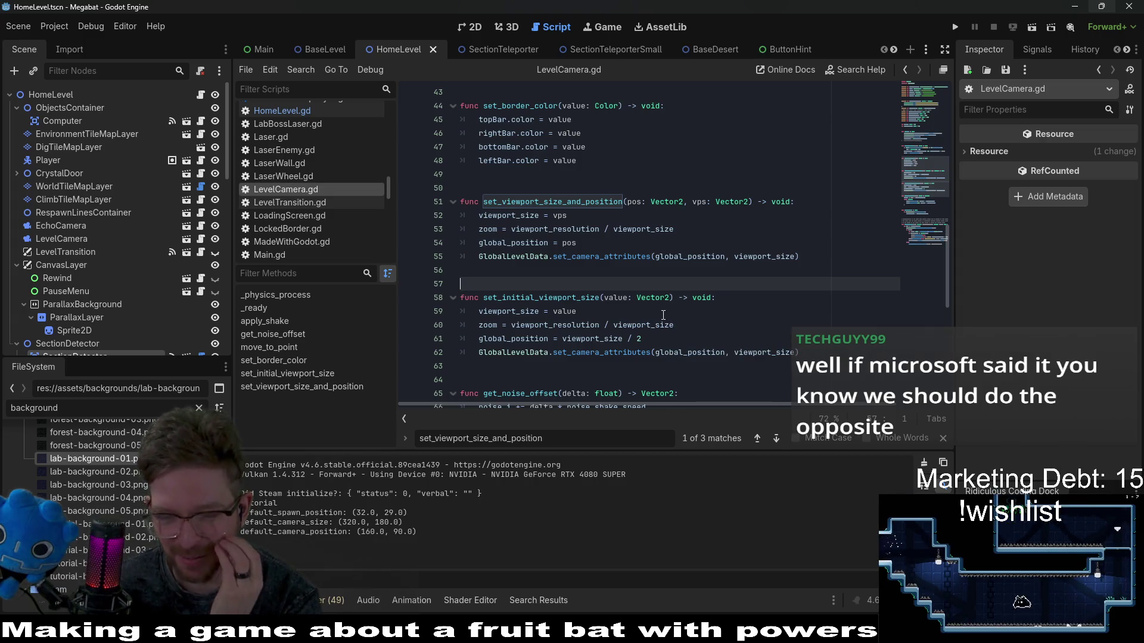
pyautogui.click(666, 312)
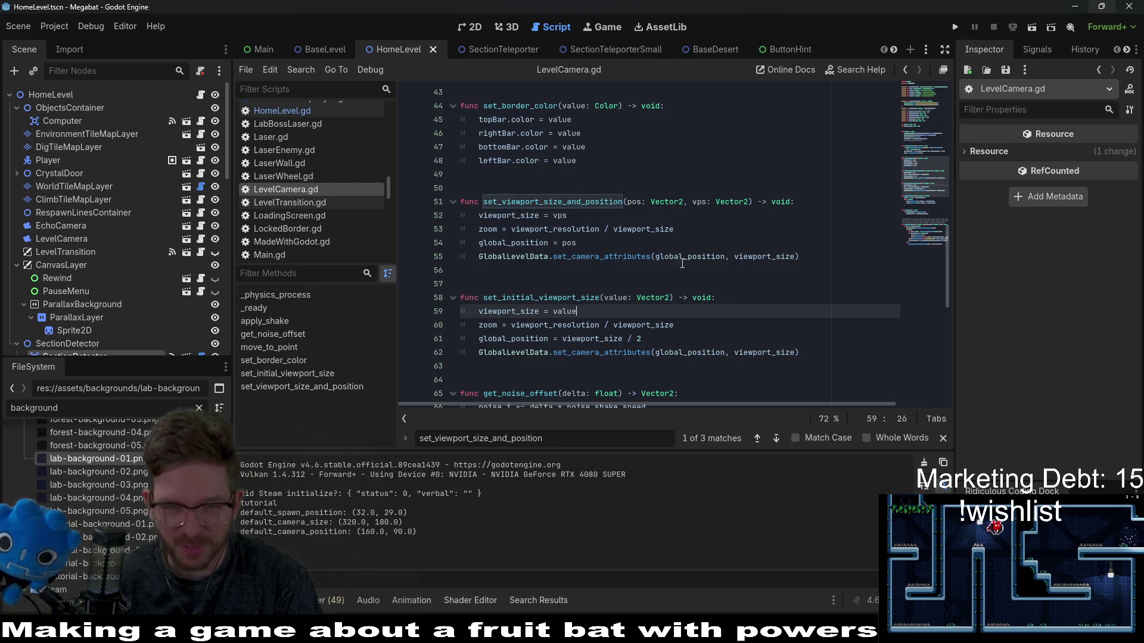
pyautogui.click(685, 341)
pyautogui.click(696, 326)
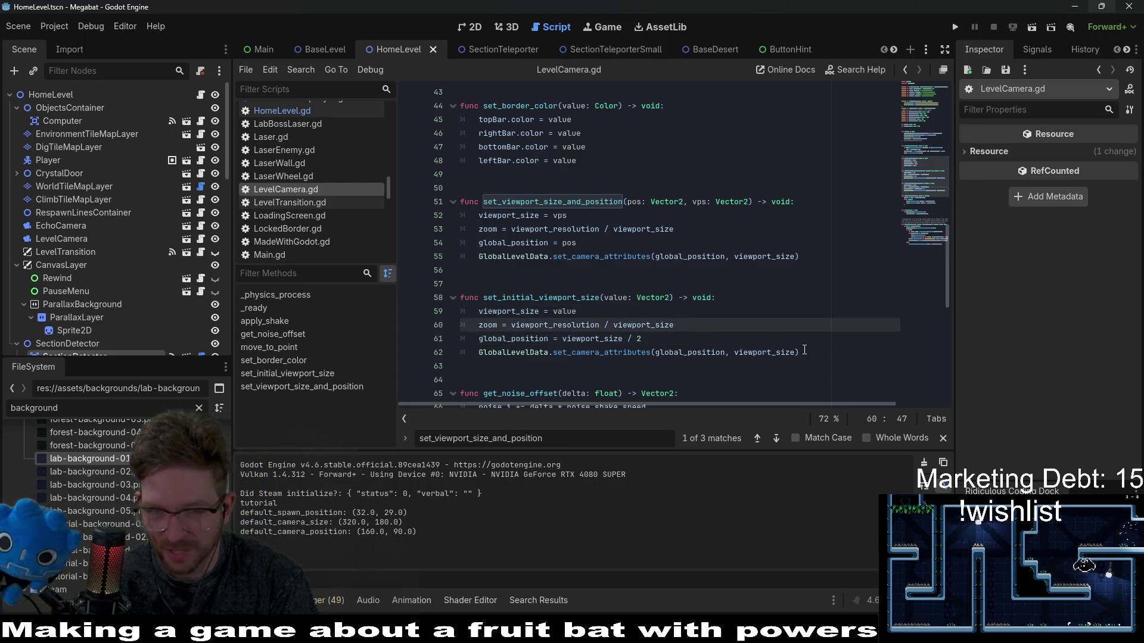
pyautogui.doubleClick(624, 353)
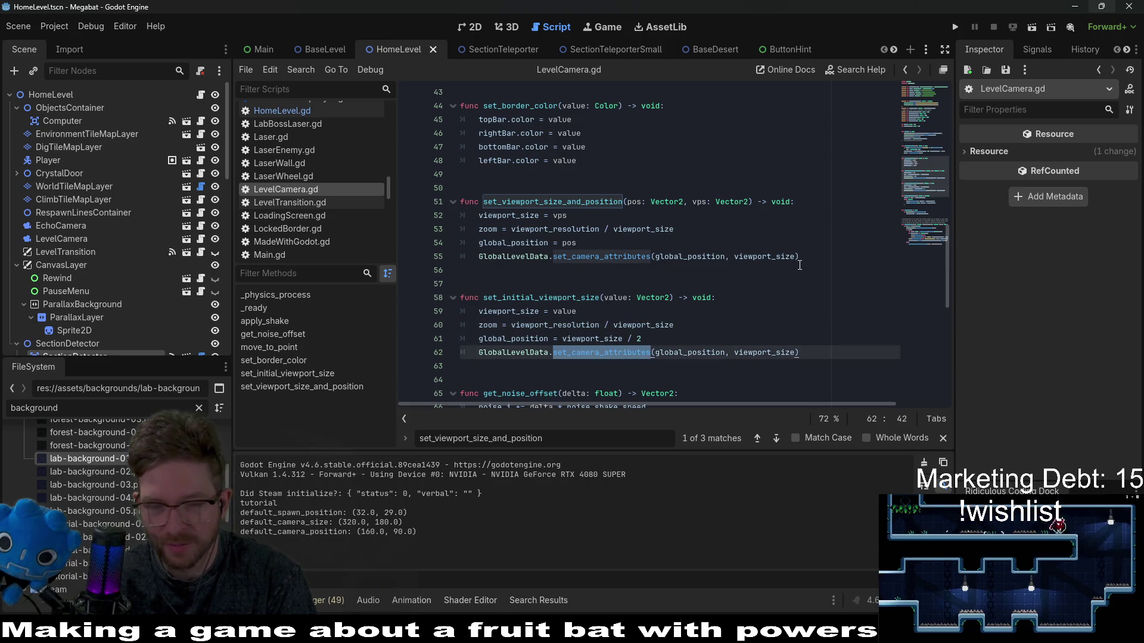
pyautogui.click(596, 282)
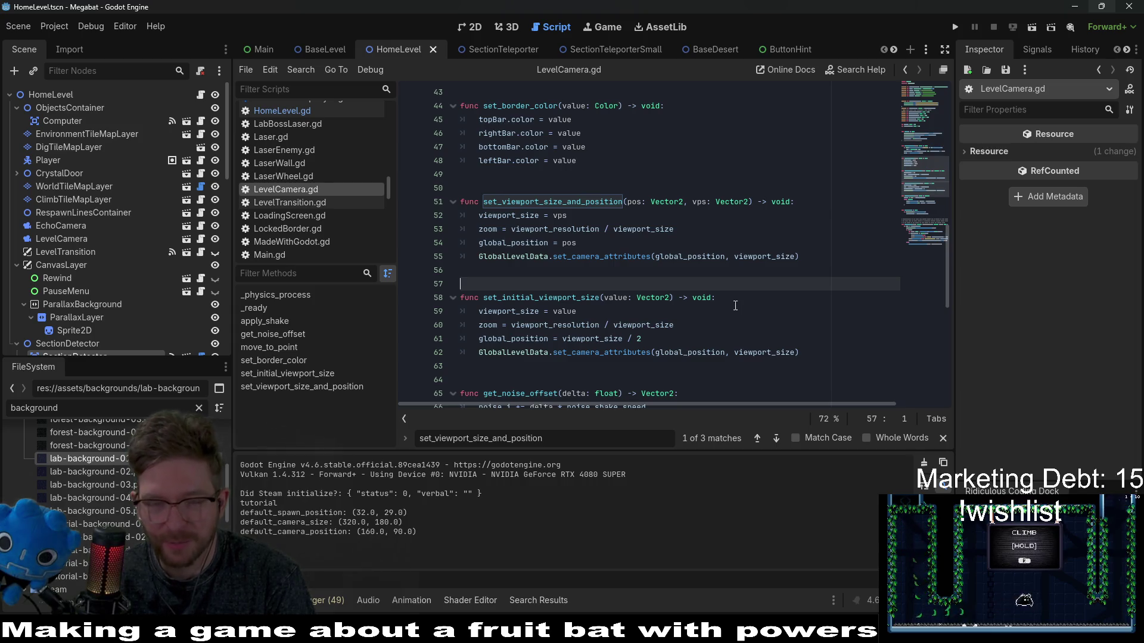
pyautogui.click(649, 276)
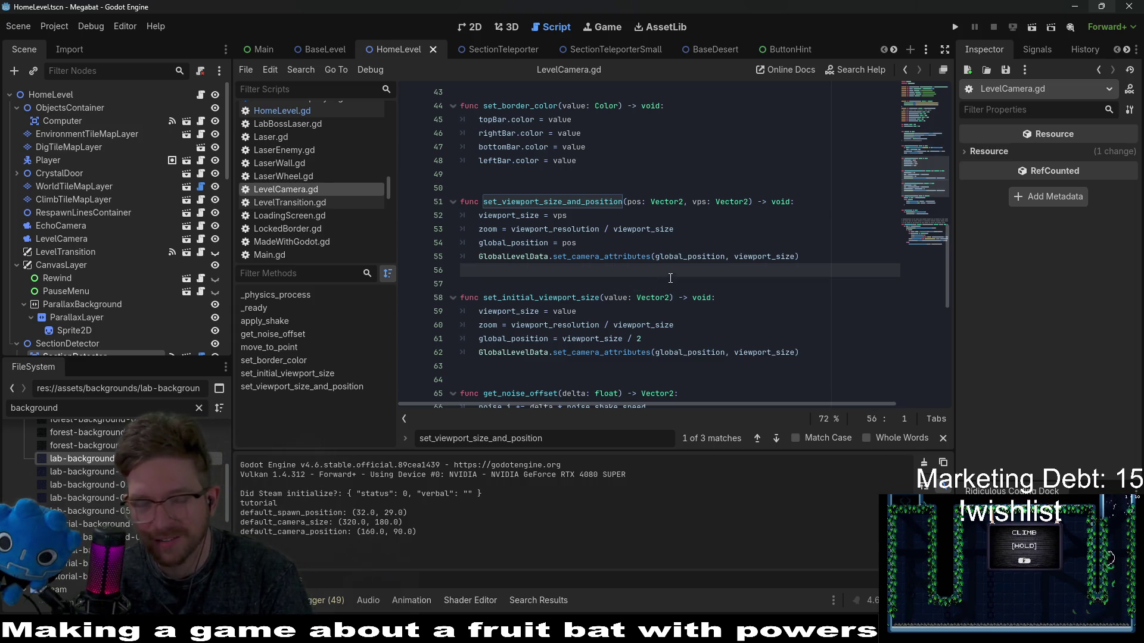
pyautogui.click(669, 282)
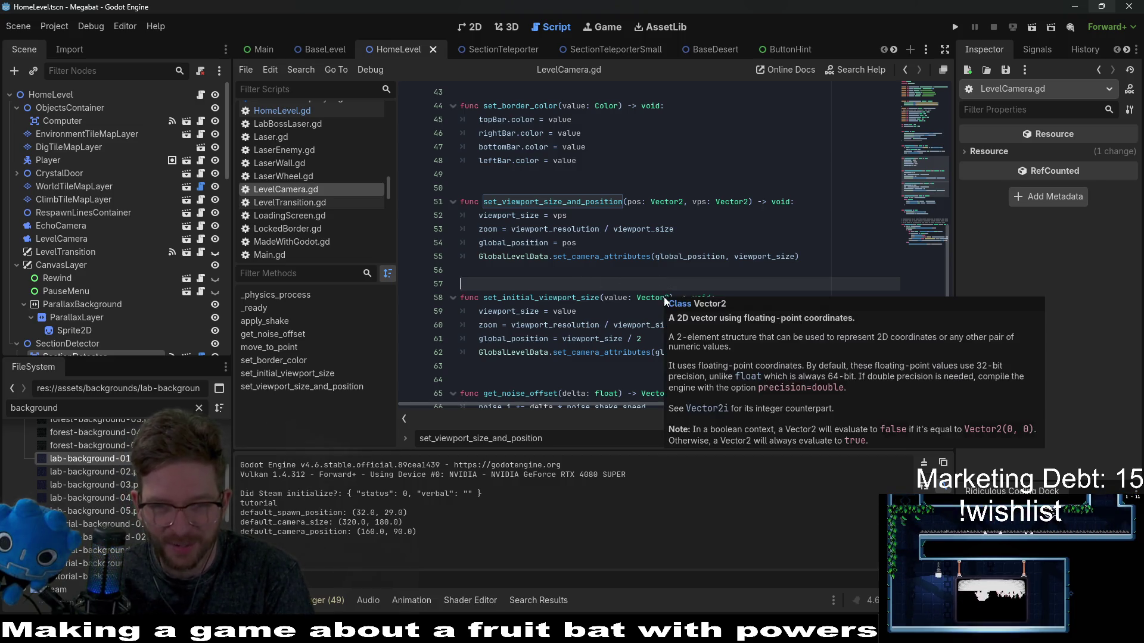
pyautogui.click(611, 309)
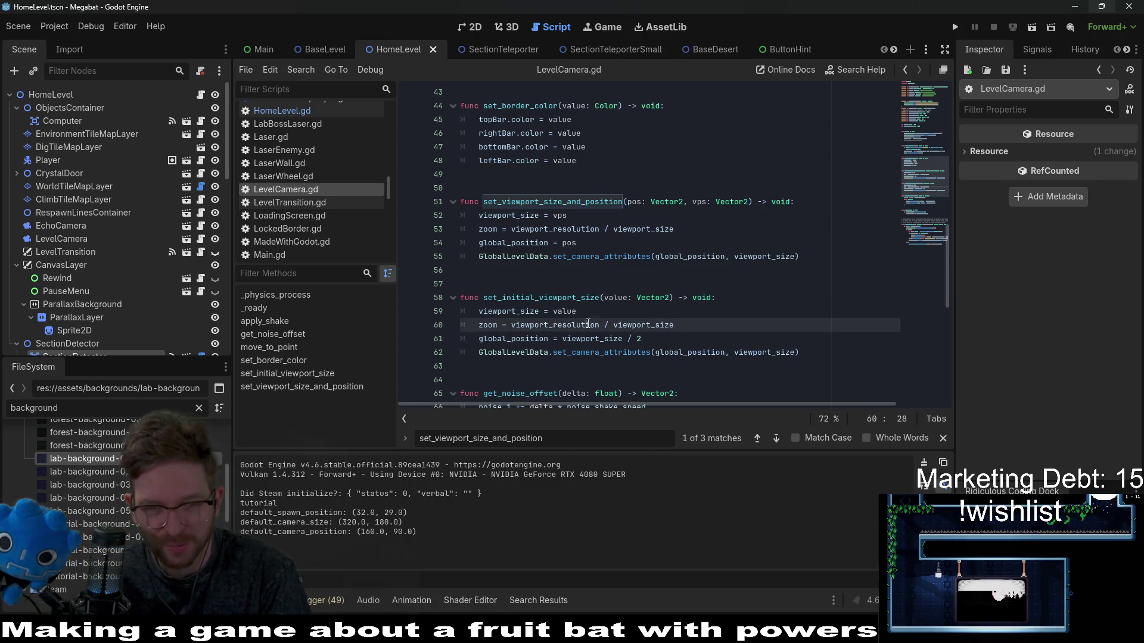
pyautogui.click(682, 337)
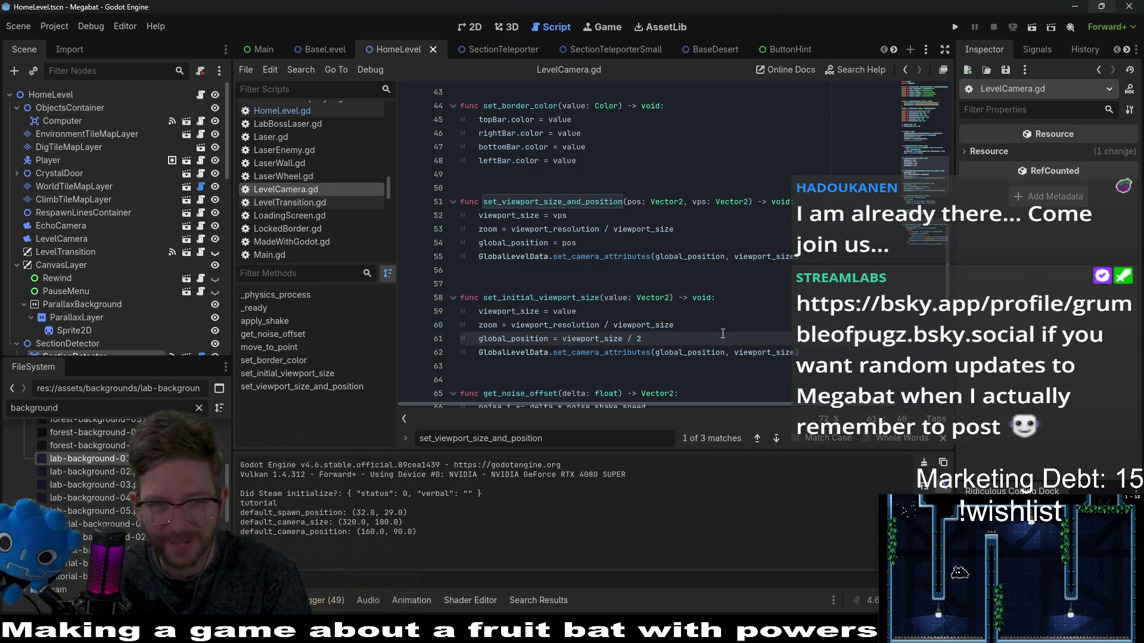
pyautogui.click(706, 274)
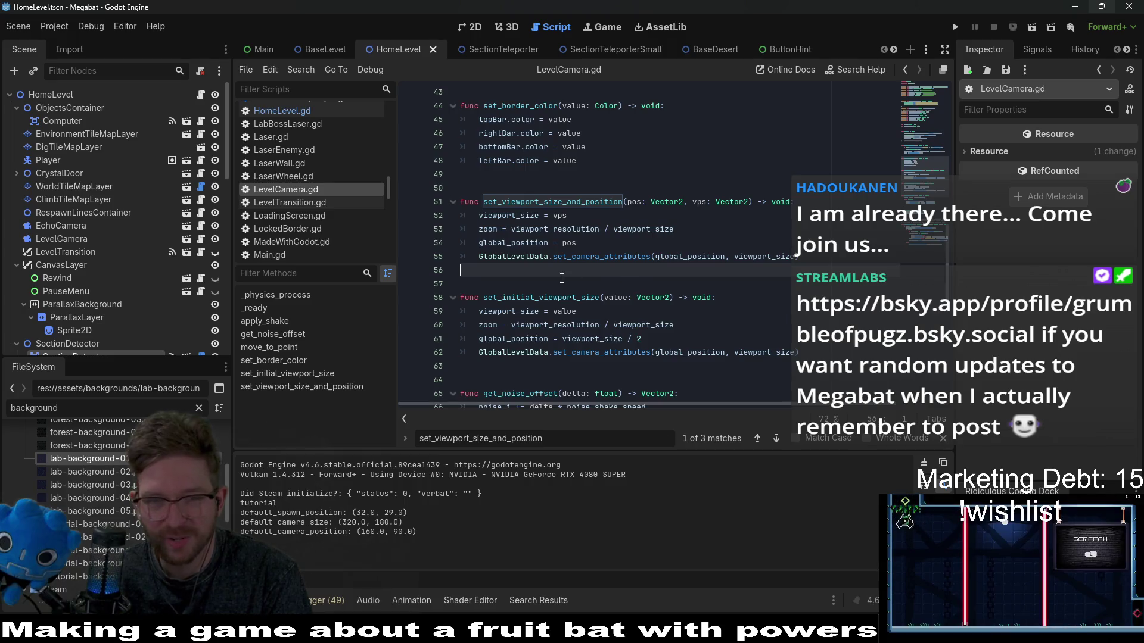
pyautogui.click(699, 283)
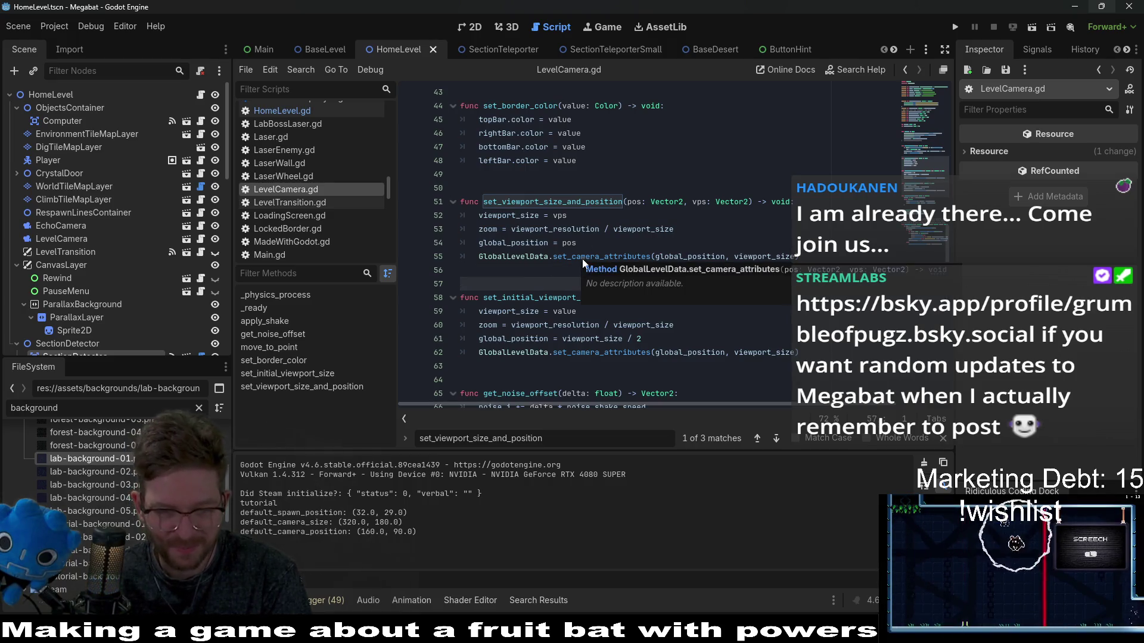
pyautogui.click(715, 271)
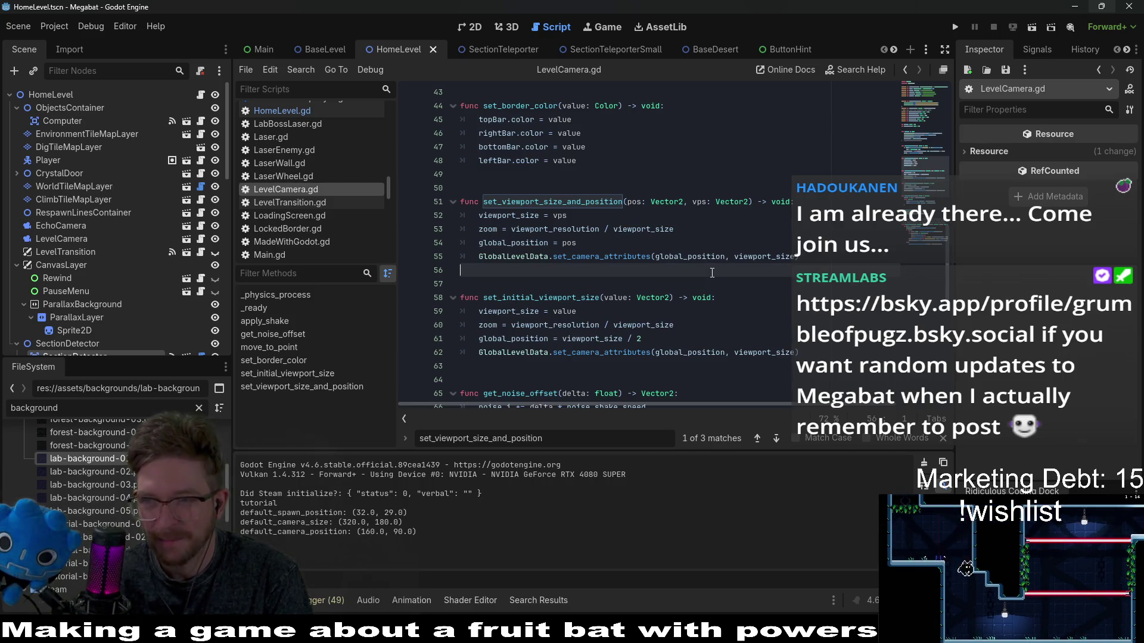
# Step: Trace the pos and vps parameters and viewport_size uses, then return to HomeLevel.gd
pyautogui.doubleClick(532, 298)
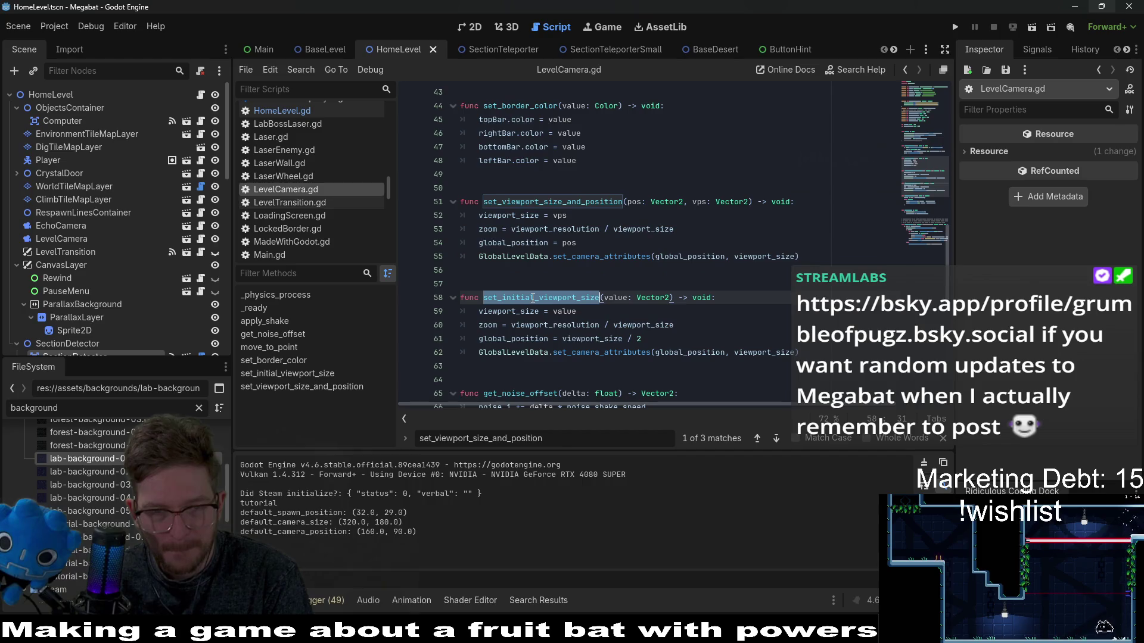
pyautogui.doubleClick(674, 348)
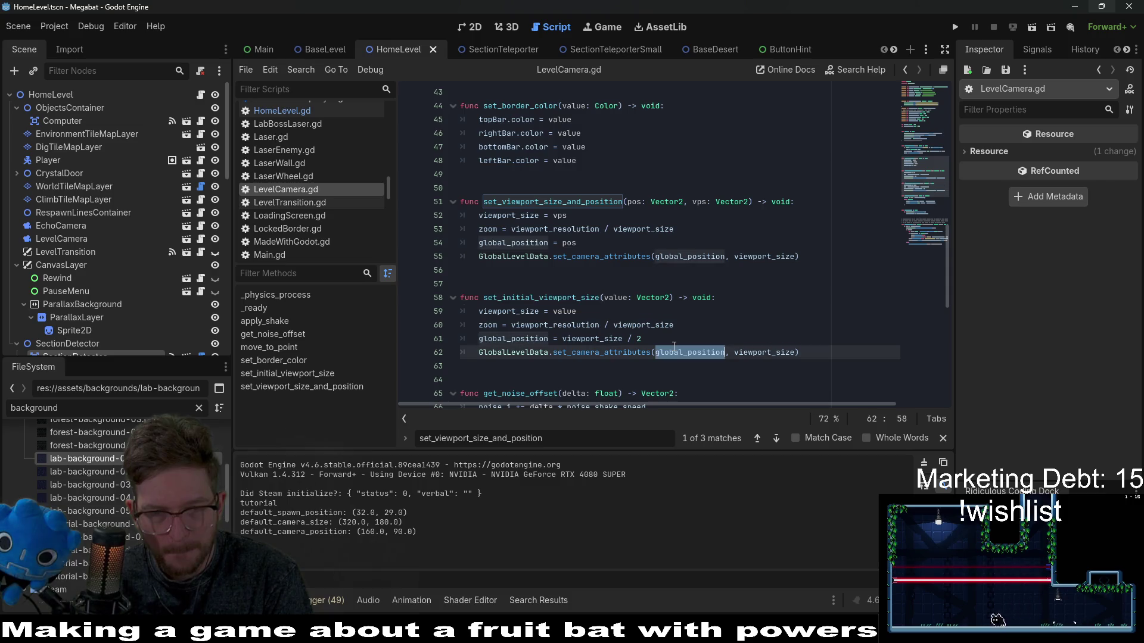
pyautogui.click(676, 288)
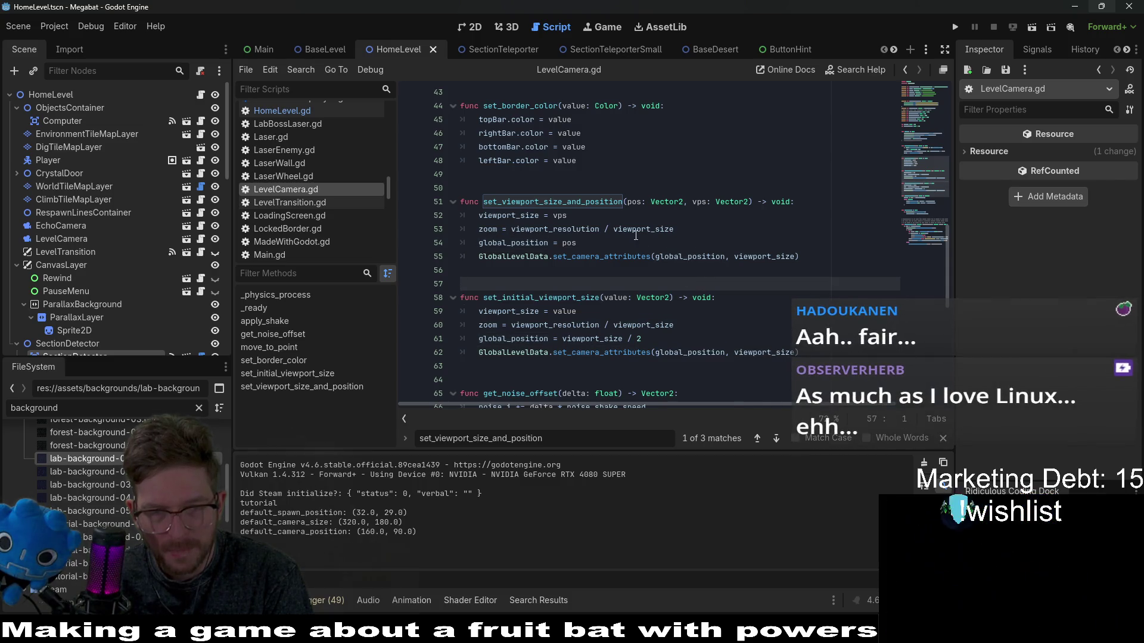
pyautogui.moveTo(560, 229)
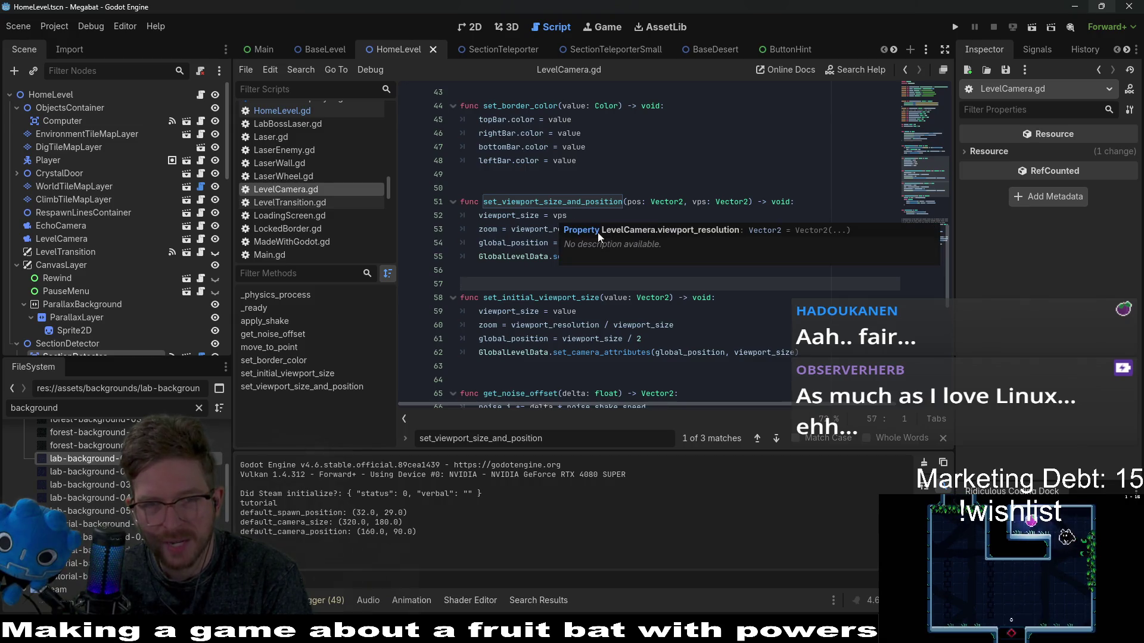
pyautogui.doubleClick(634, 202)
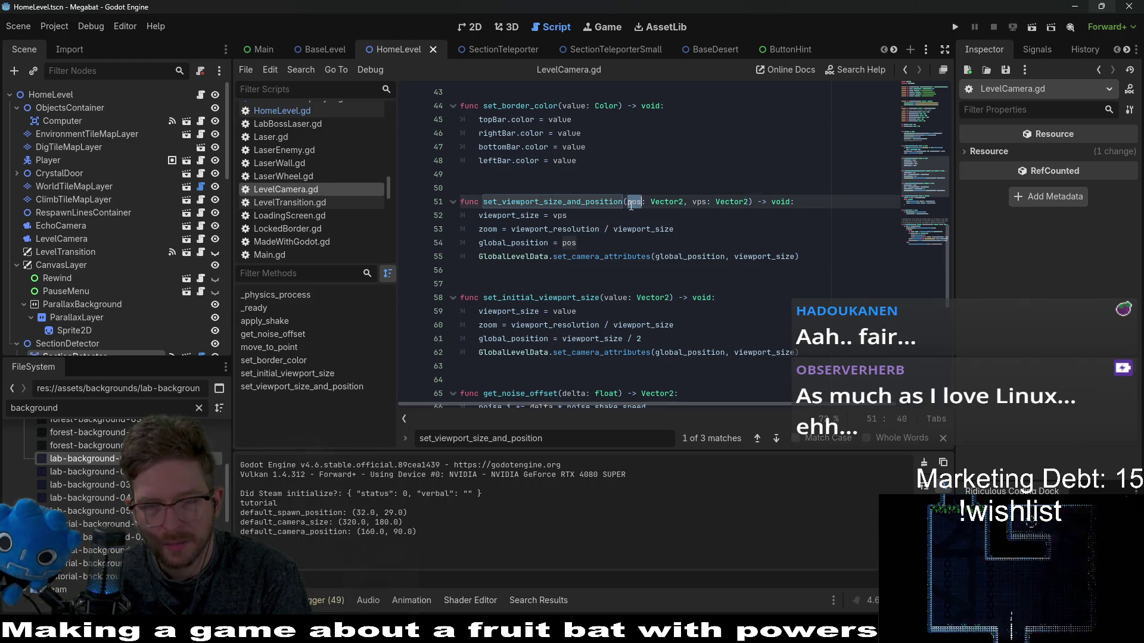
pyautogui.doubleClick(575, 230)
pyautogui.doubleClick(514, 215)
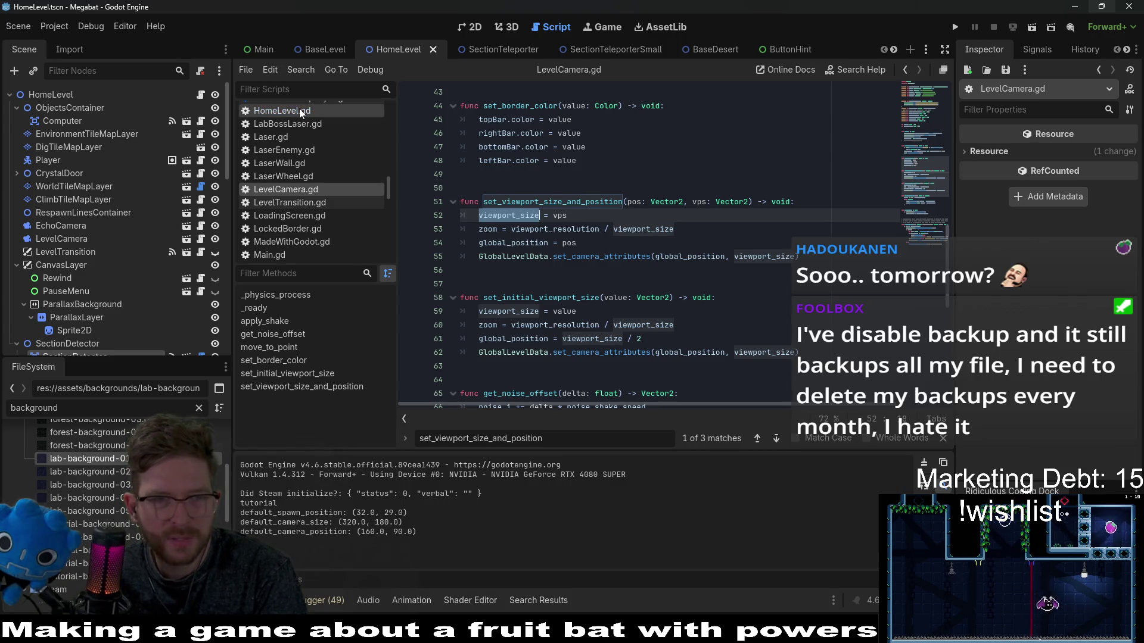
pyautogui.doubleClick(699, 202)
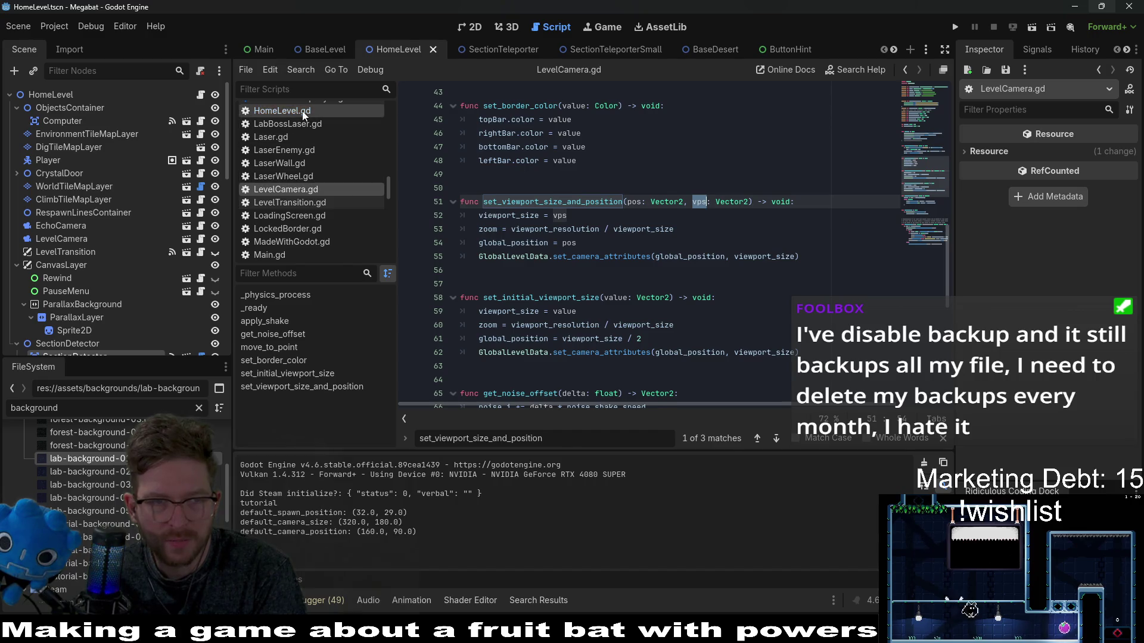
pyautogui.click(280, 110)
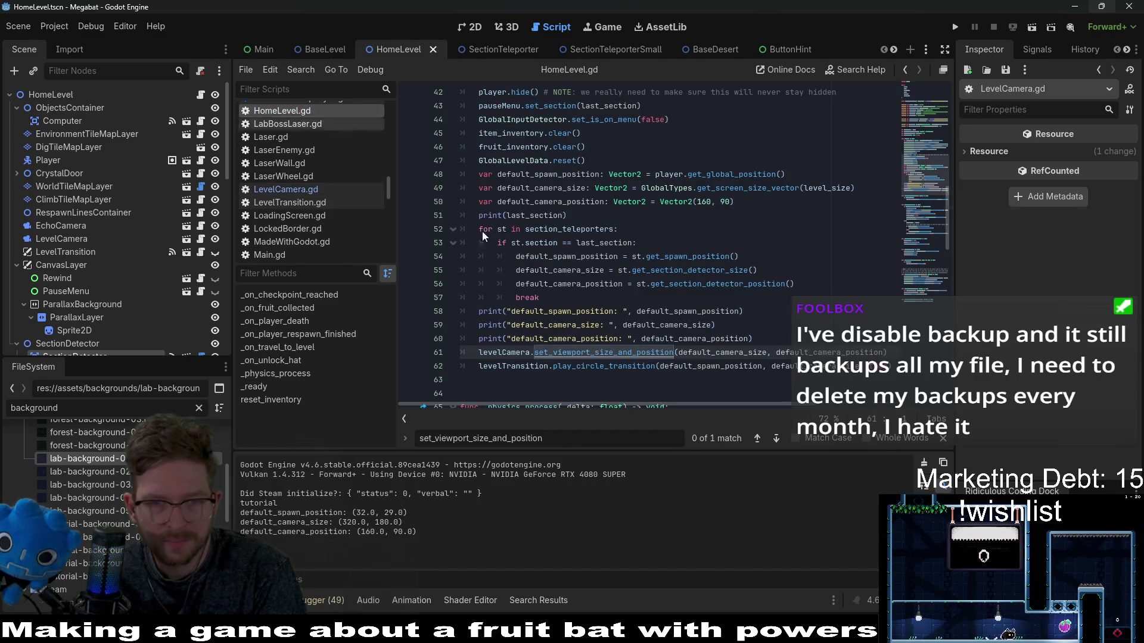
# Step: Change line 61 to pass (default_camera_position, default_camera_size) and save HomeLevel.gd
pyautogui.doubleClick(737, 354)
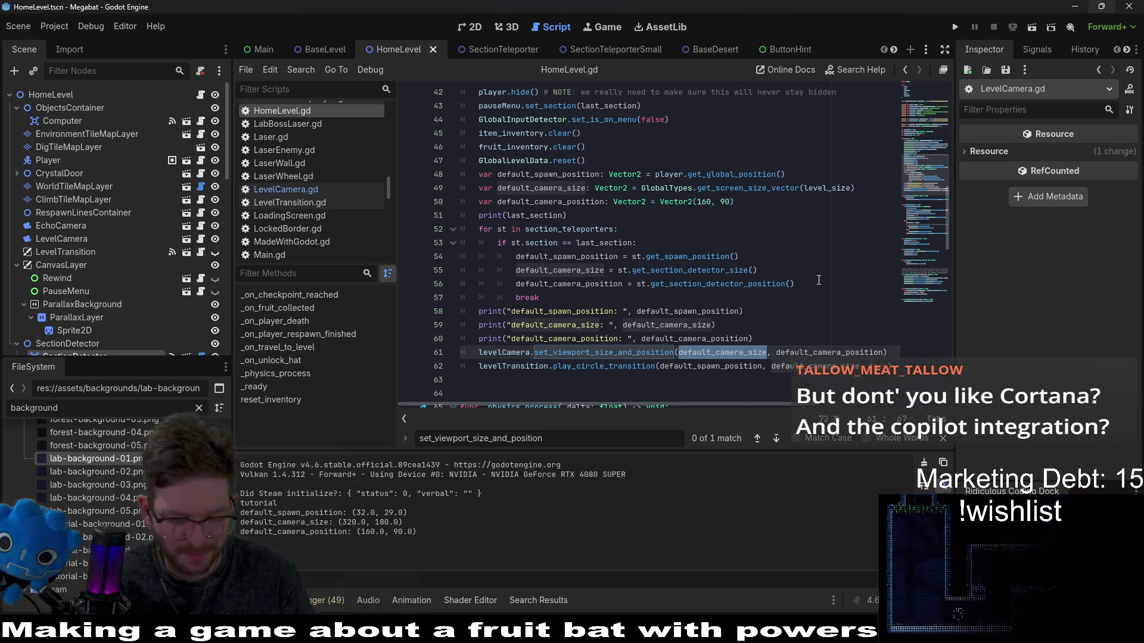
pyautogui.hotkey('ctrl', 'x')
pyautogui.press('Delete')
pyautogui.press('Delete')
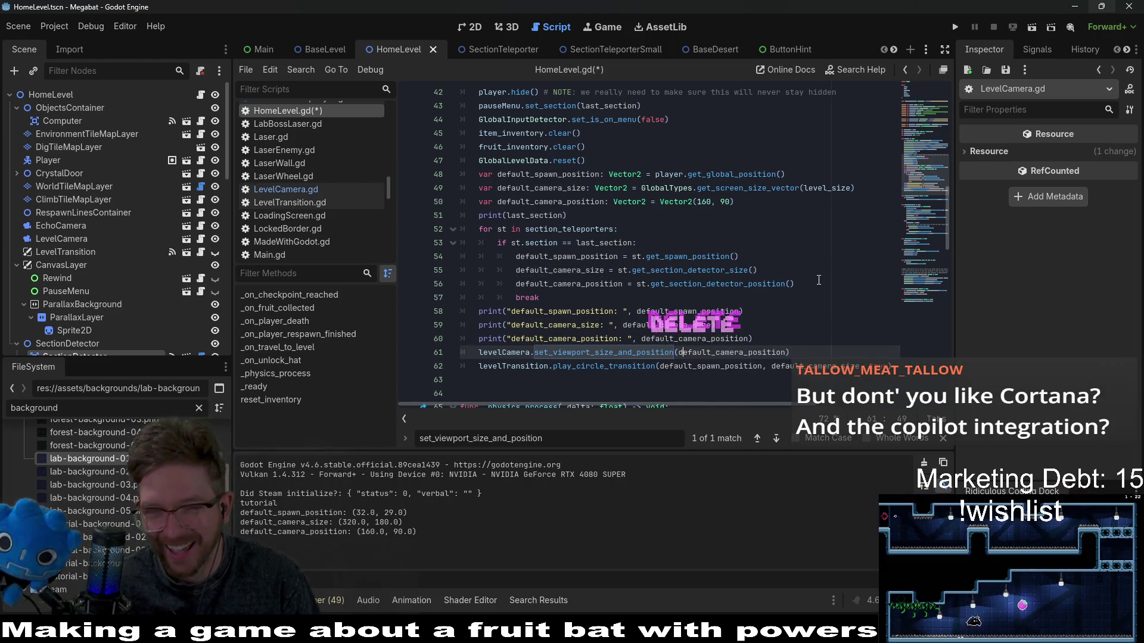
pyautogui.press('End')
pyautogui.write(',')
pyautogui.hotkey('ctrl', 'v')
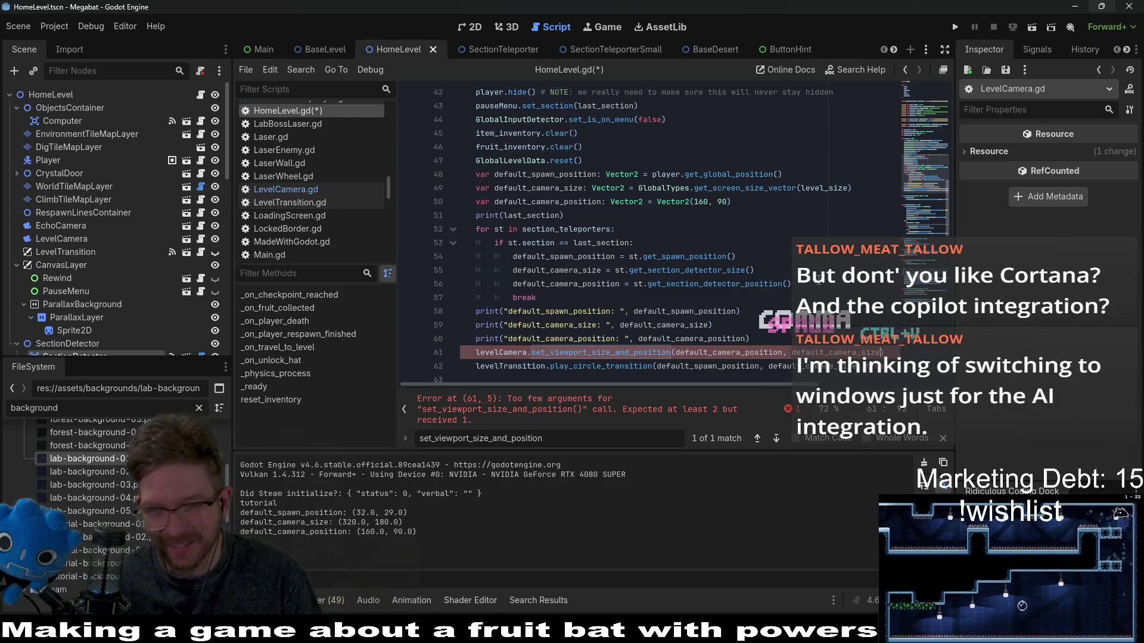
pyautogui.hotkey('ctrl', 's')
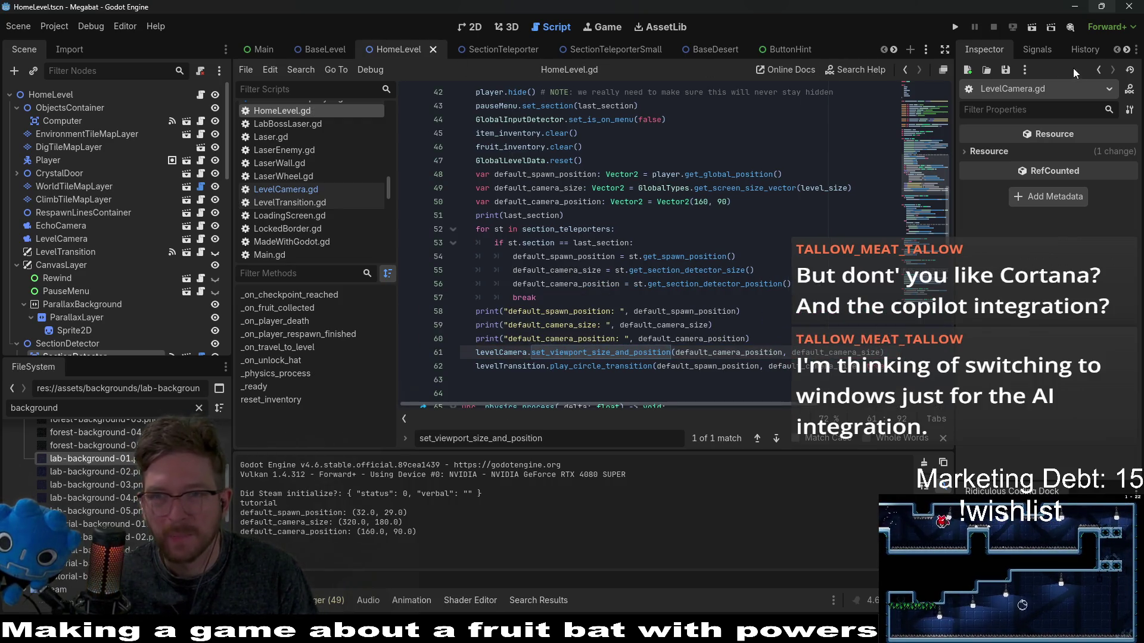
# Step: Launch Megabat, close the first game window, and relaunch it to reach the title menu
pyautogui.click(1028, 30)
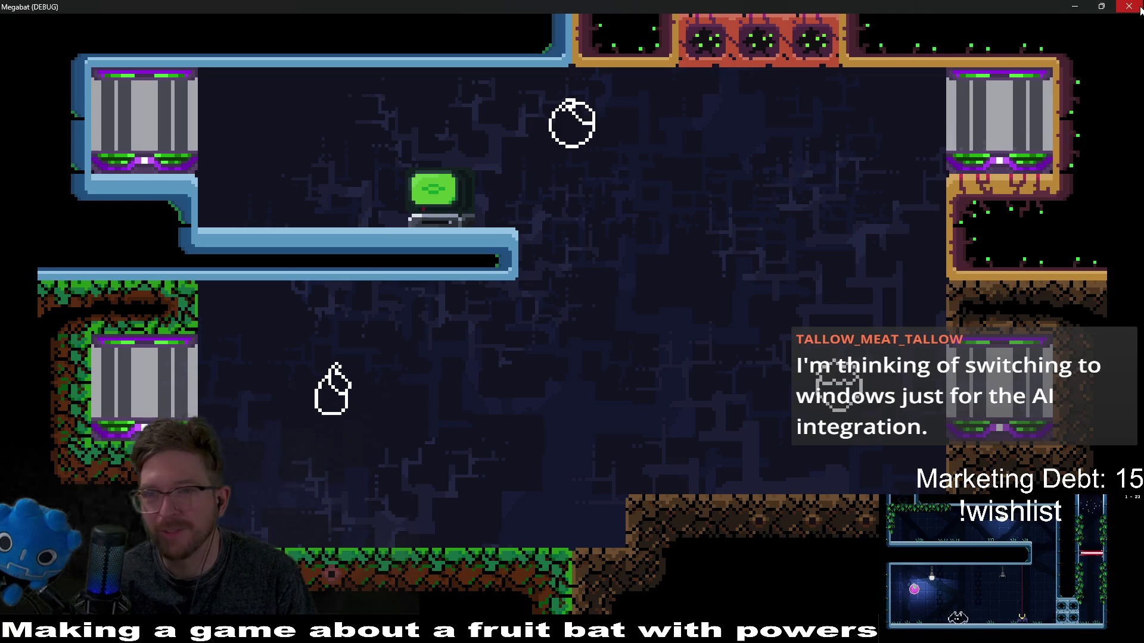
pyautogui.click(1139, 9)
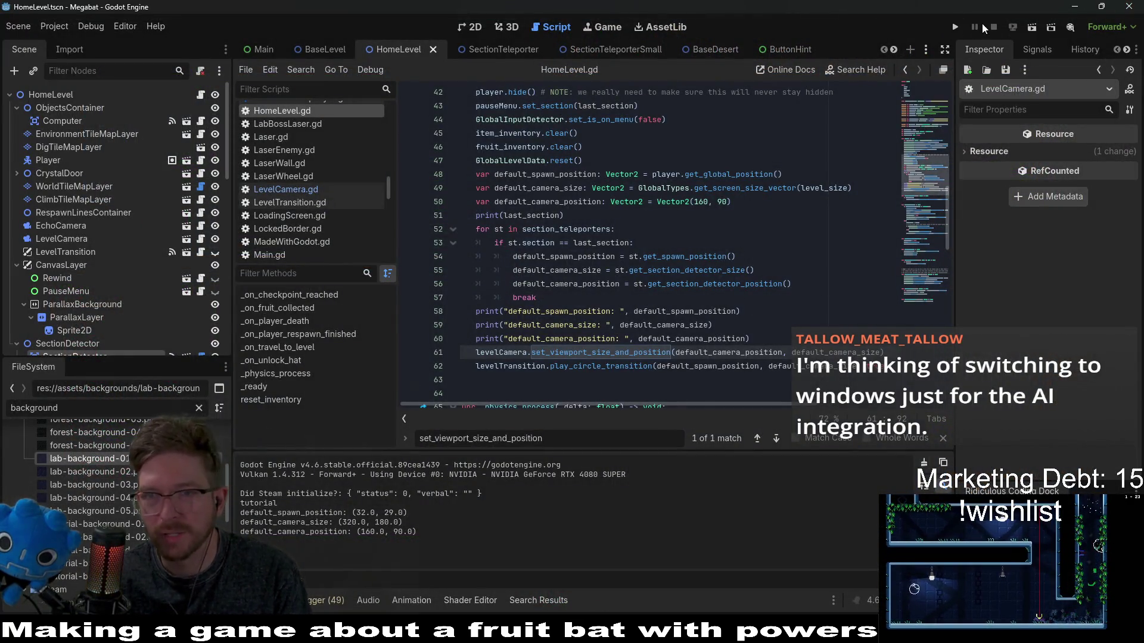
pyautogui.click(954, 32)
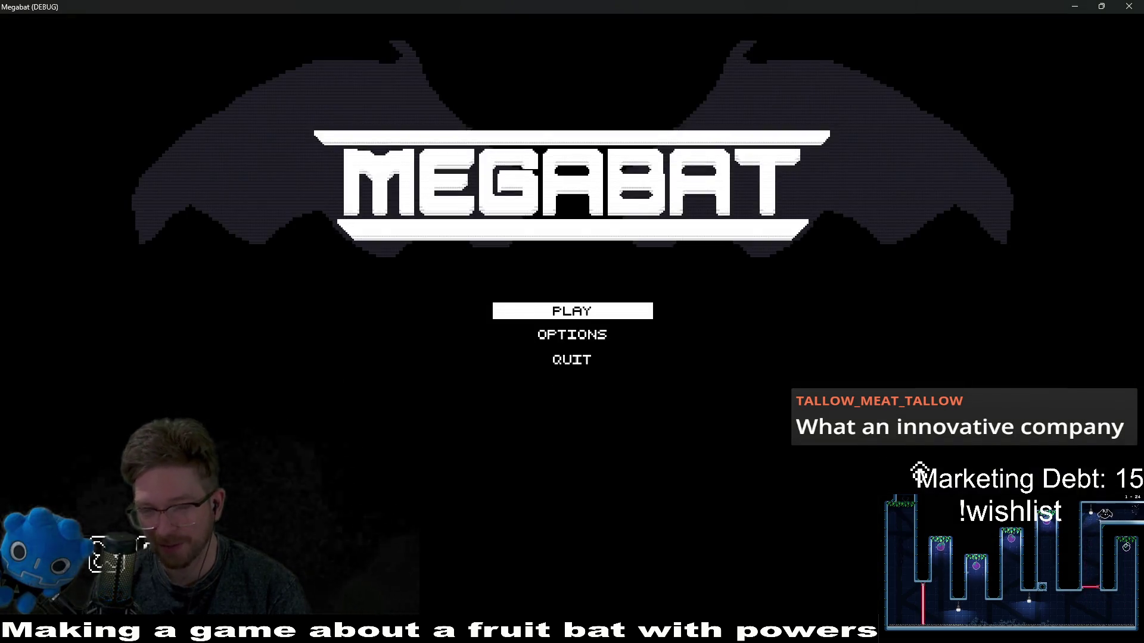
# Step: Start the game on the first save profile, fly the bat through the hub rooms and launch level 01
pyautogui.click(579, 315)
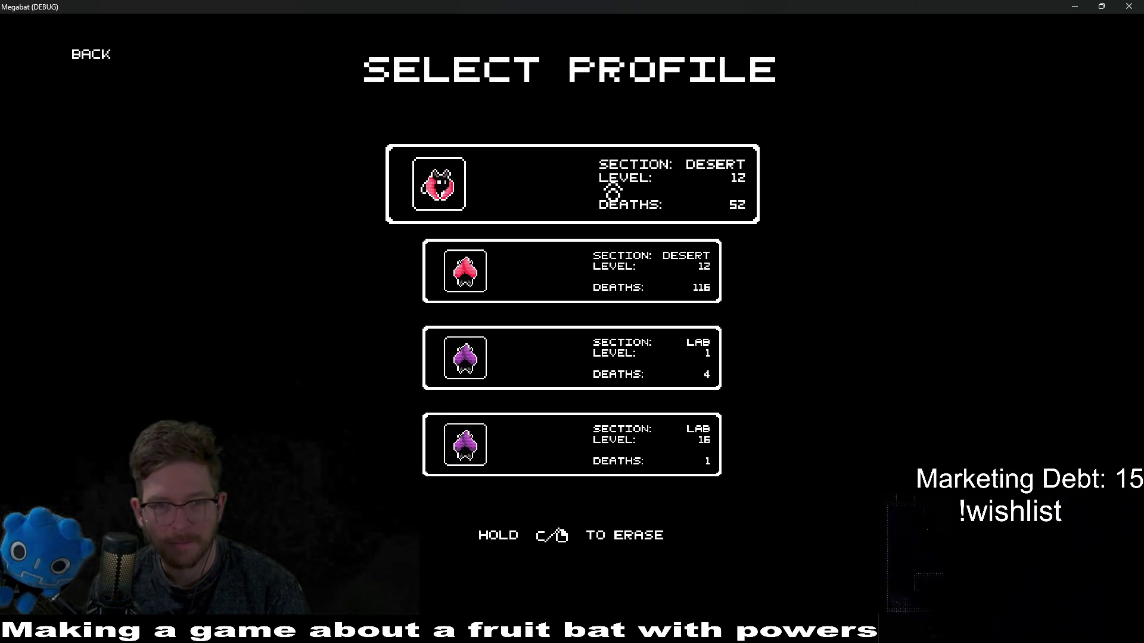
pyautogui.click(612, 192)
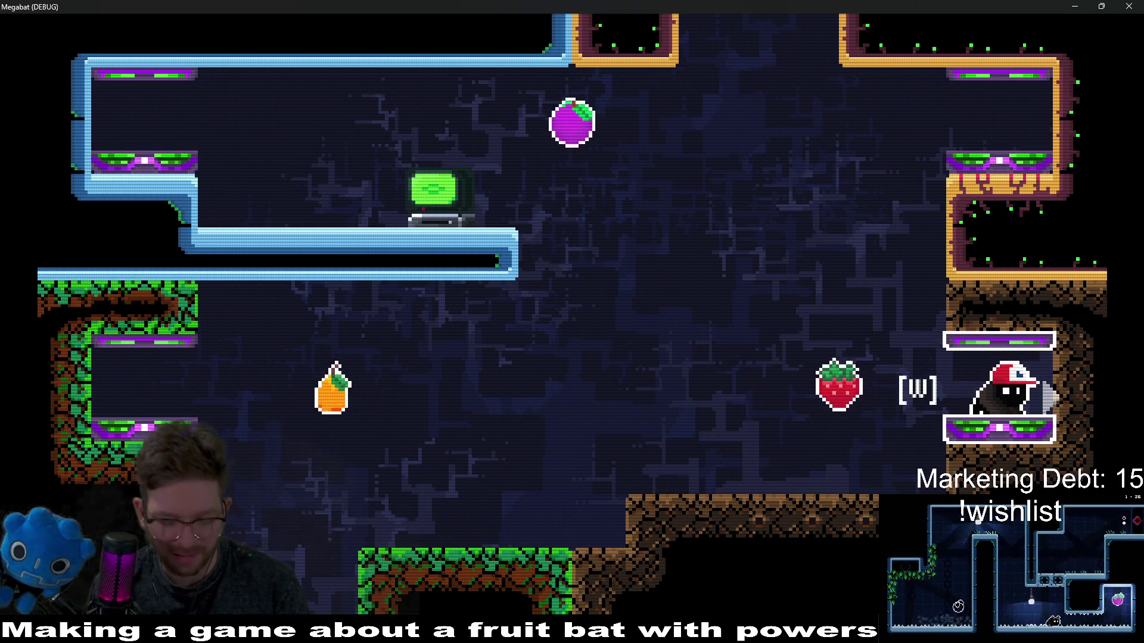
pyautogui.press('a')
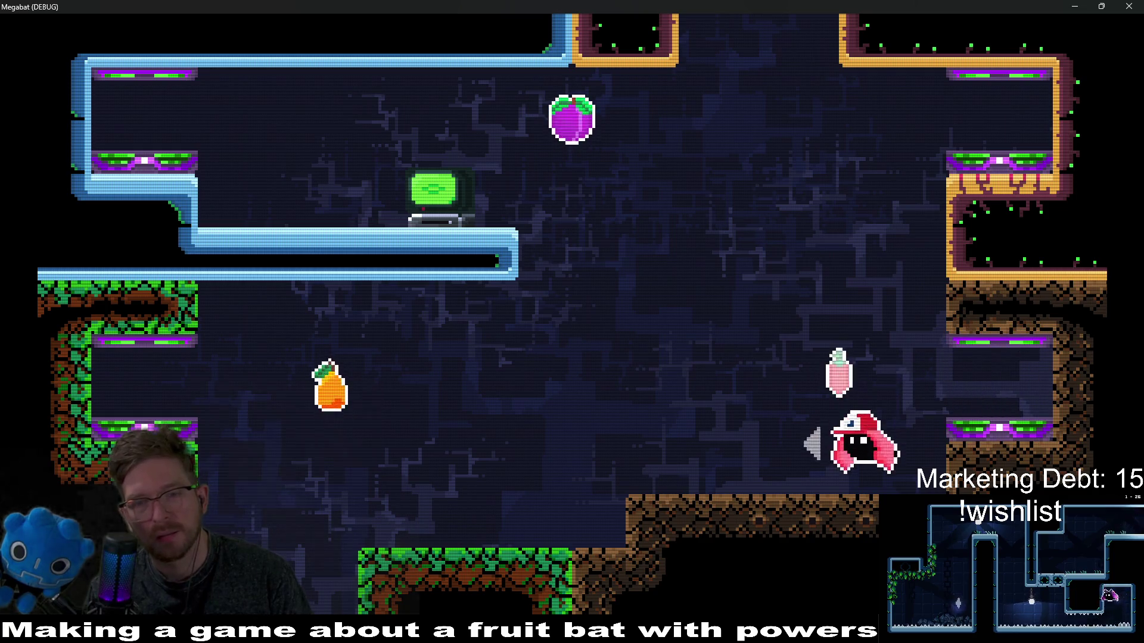
pyautogui.press('a')
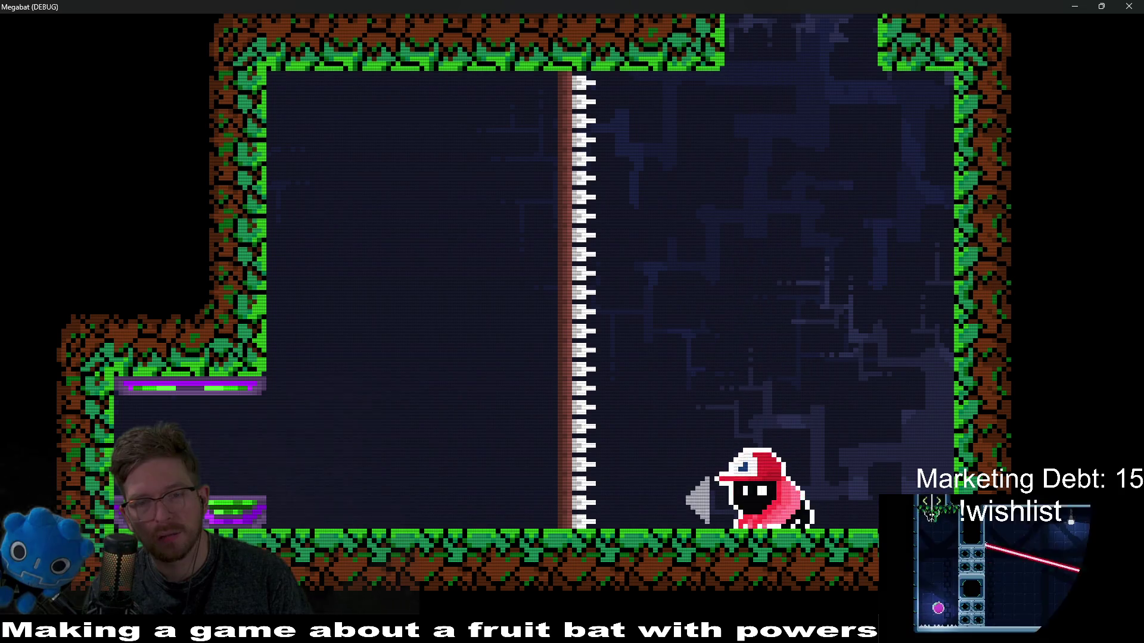
pyautogui.press('w')
pyautogui.press('a')
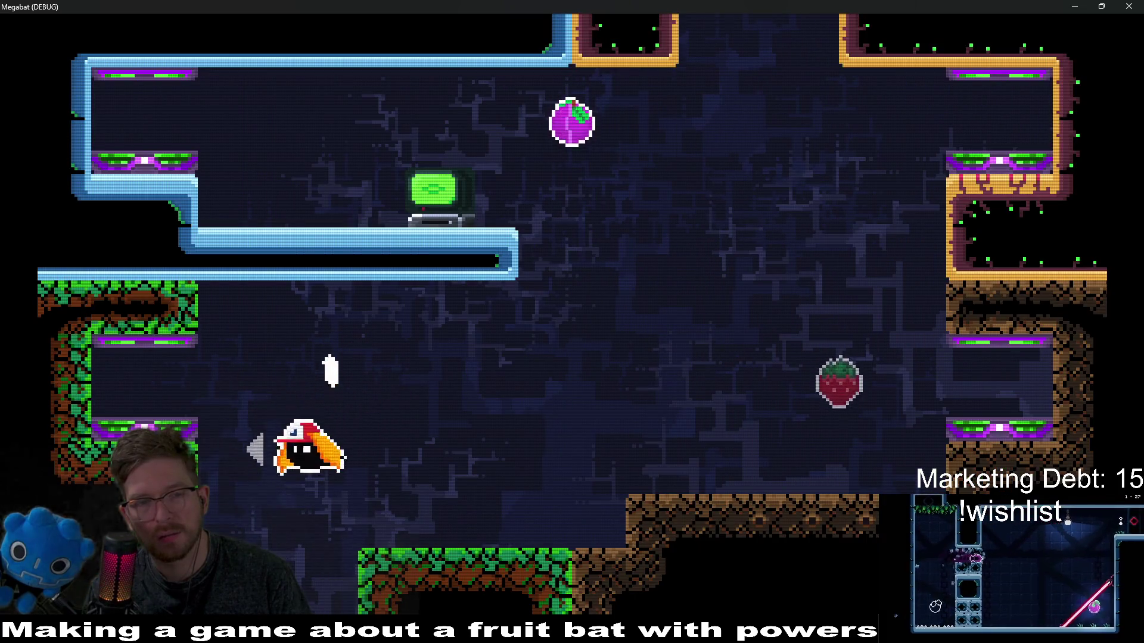
pyautogui.press('a')
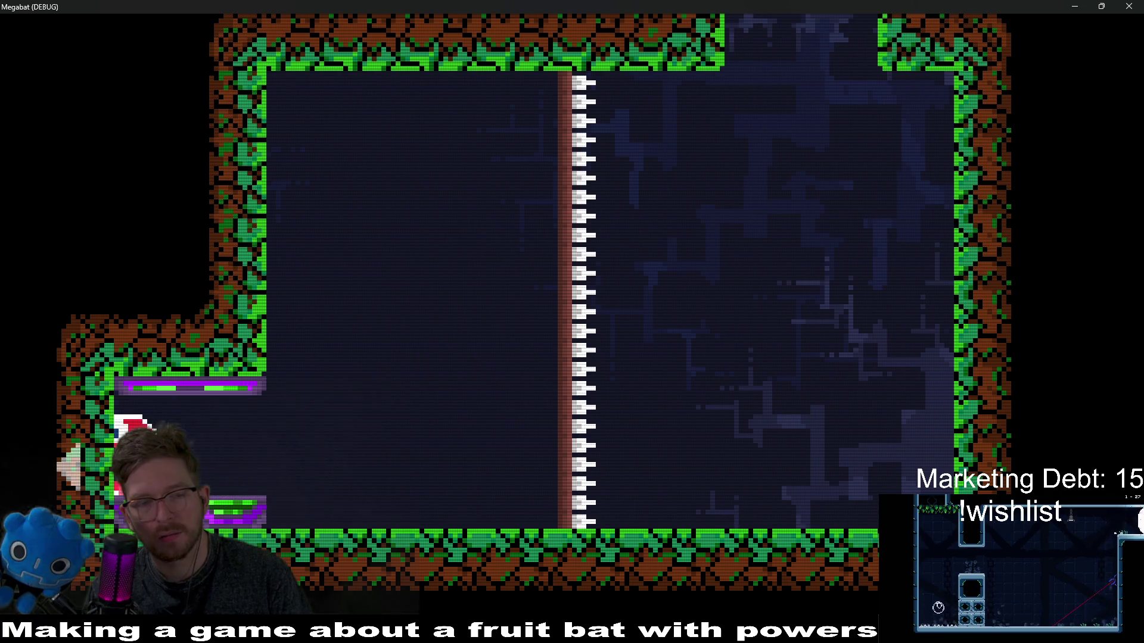
pyautogui.press('Escape')
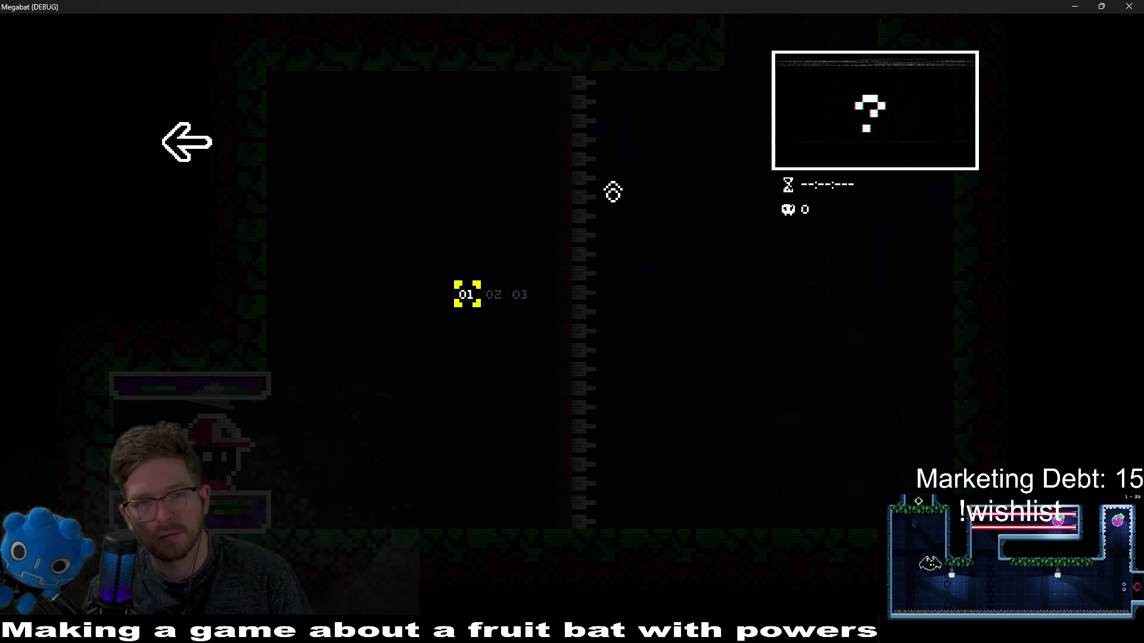
pyautogui.press('Return')
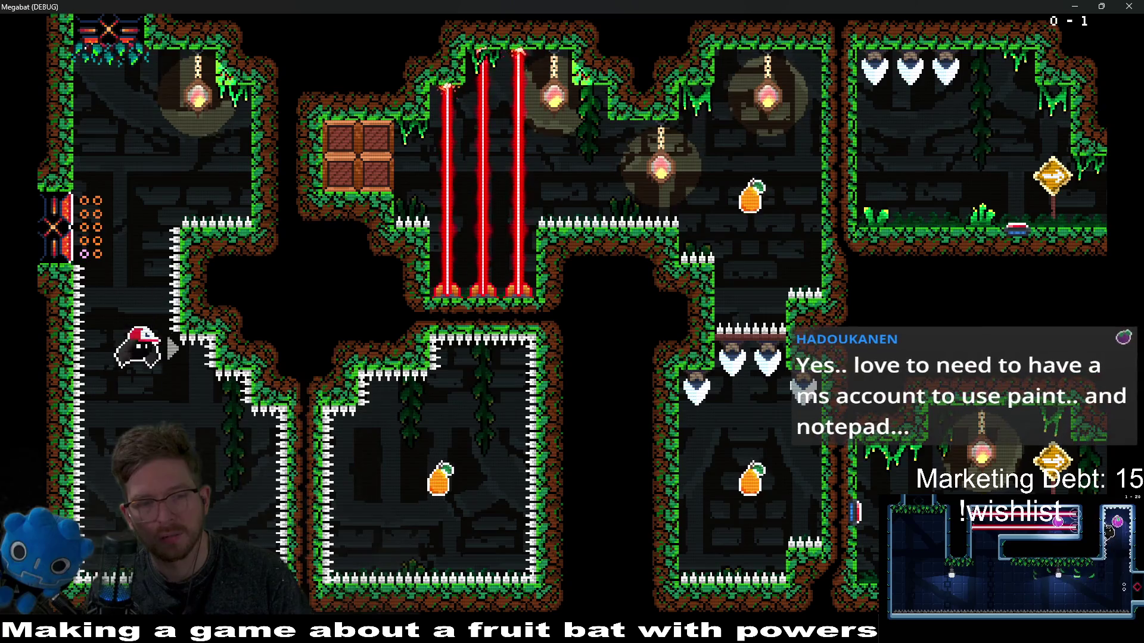
# Step: Fly and dash the bat around the laser room collecting the lower and upper mangos
pyautogui.press('a')
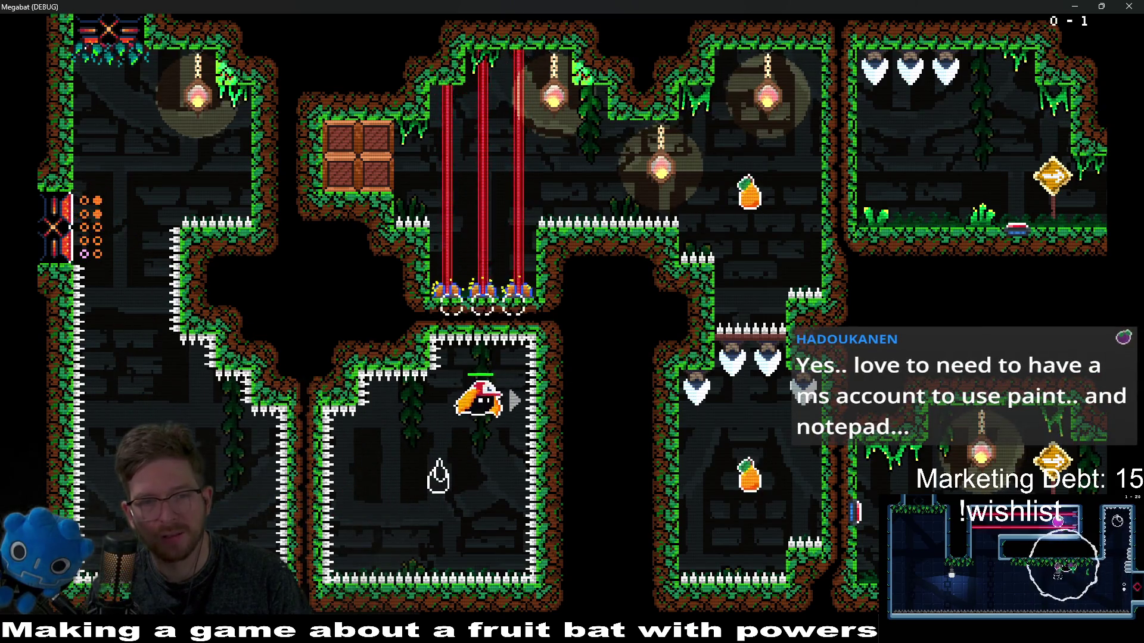
pyautogui.press('Up')
pyautogui.press('Right')
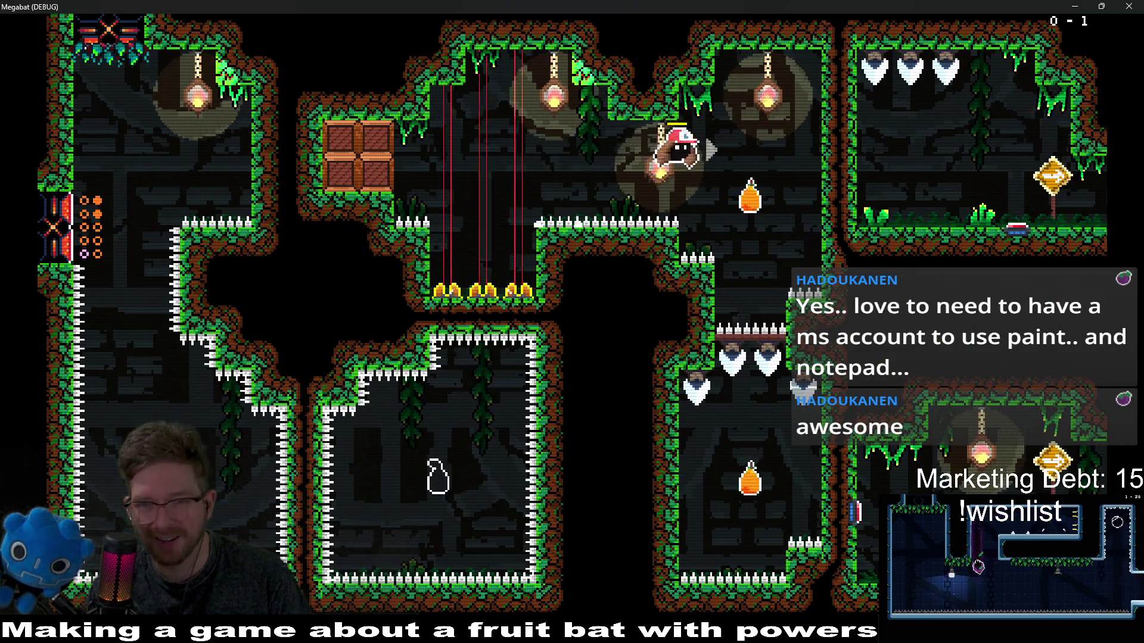
pyautogui.press('Down')
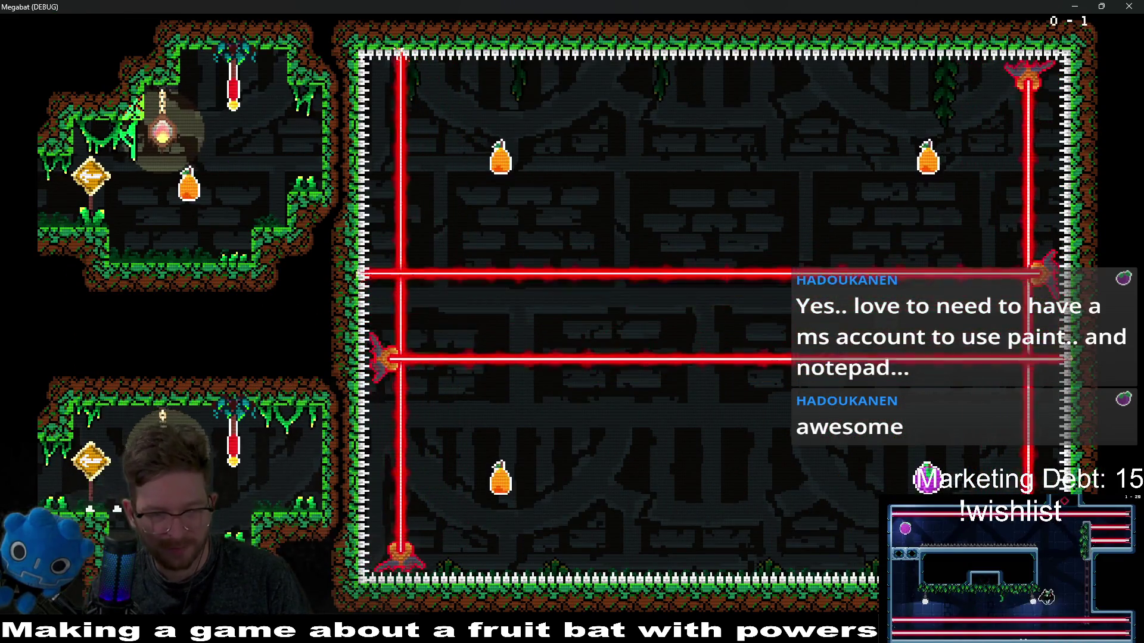
pyautogui.press('Right')
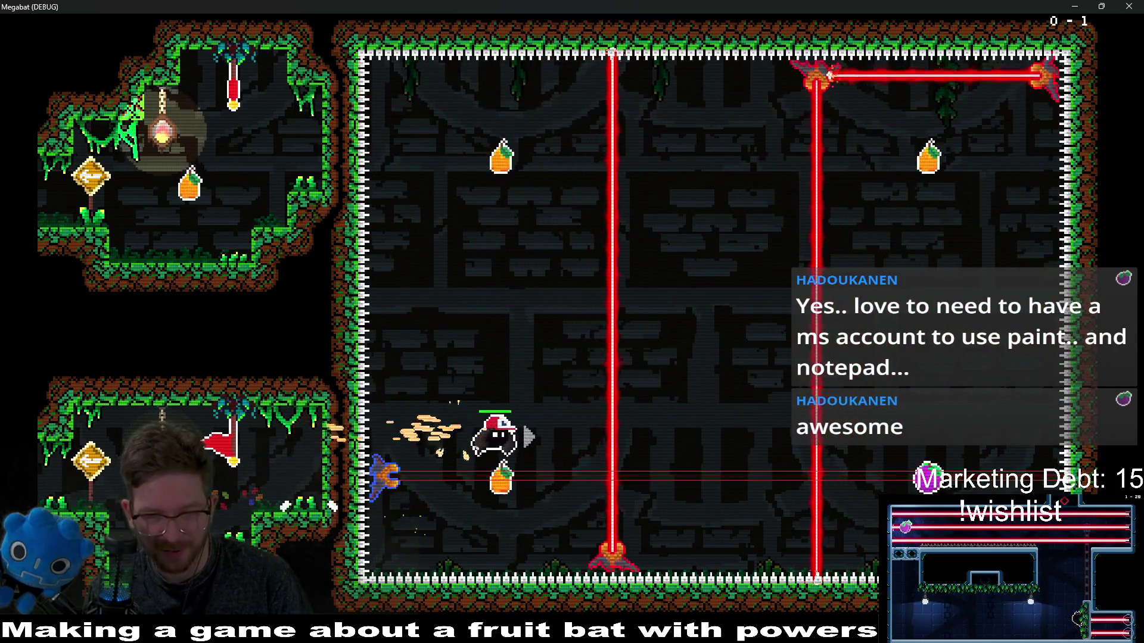
pyautogui.press('Up')
pyautogui.press('Up')
pyautogui.press('Right')
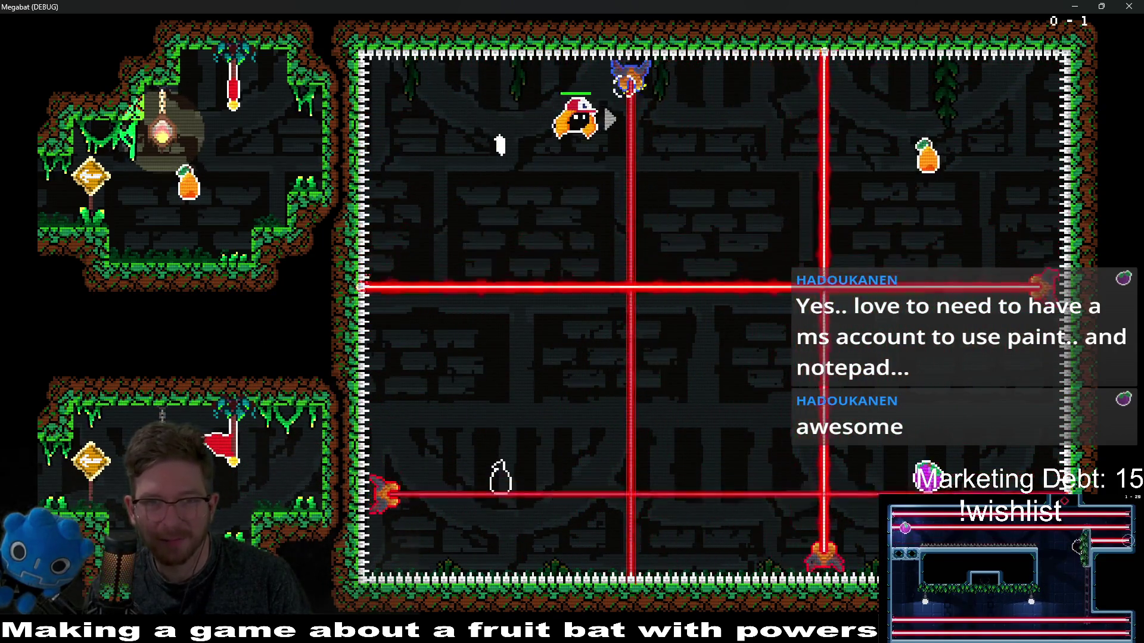
pyautogui.press('Right')
pyautogui.press('Up')
pyautogui.press('Left')
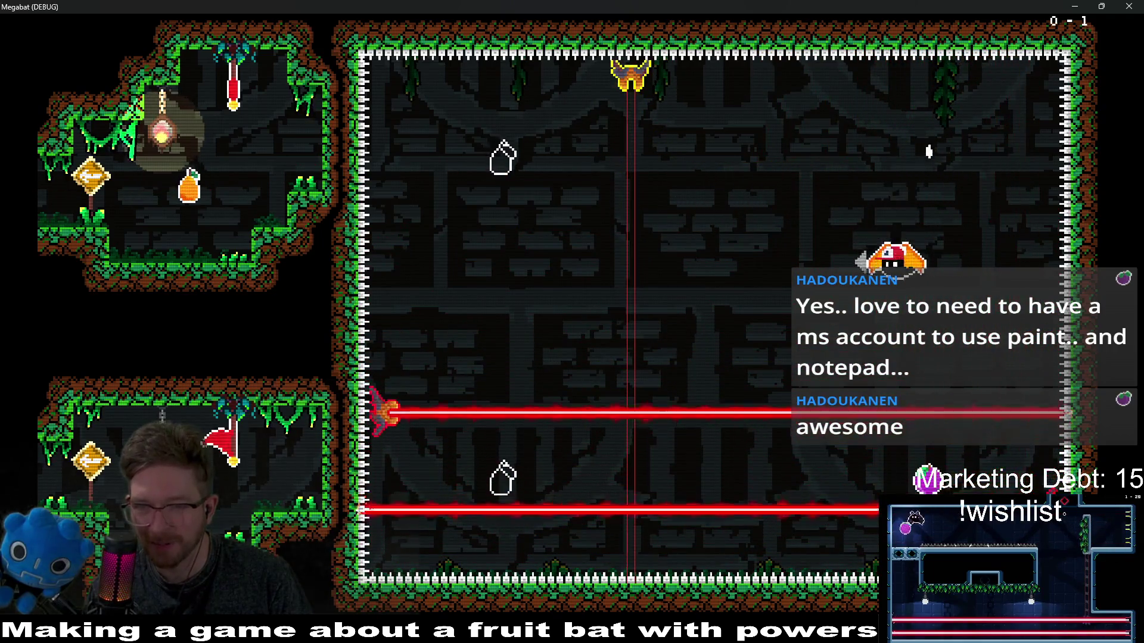
pyautogui.press('Down')
pyautogui.press('Left')
pyautogui.press('Up')
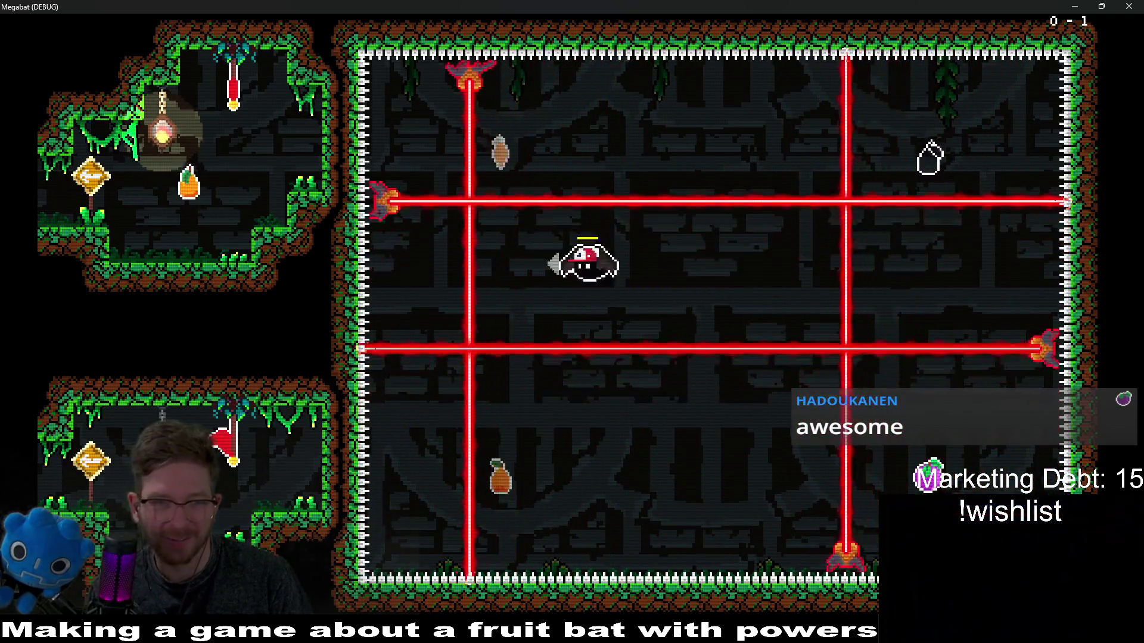
pyautogui.press('Right')
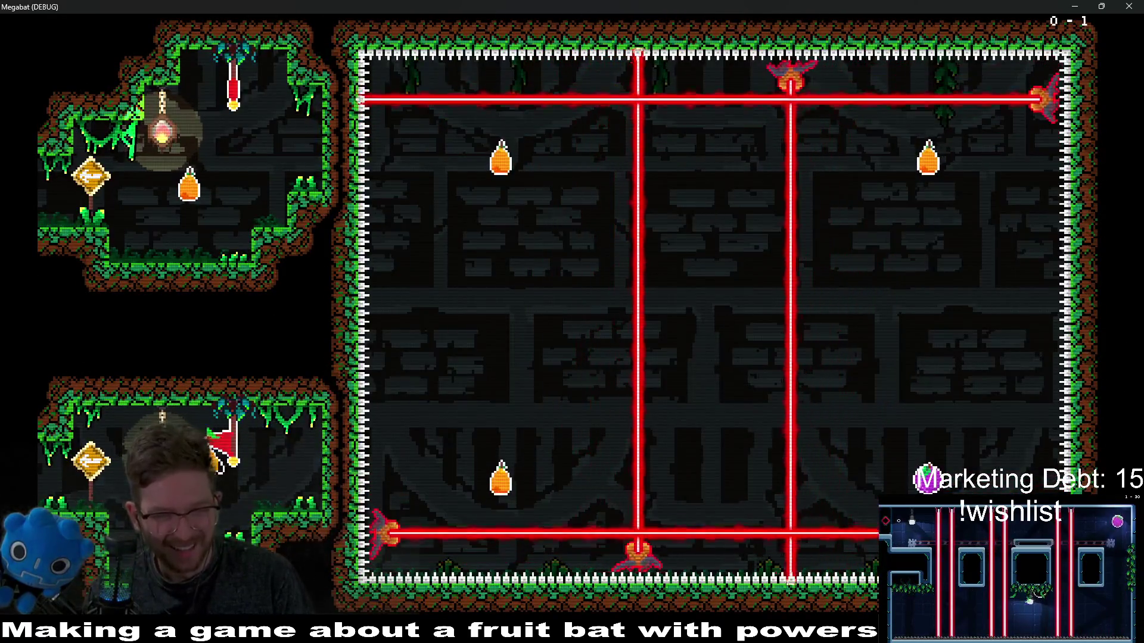
# Step: Fly the respawned bat across the main room, then pause the game
pyautogui.press('Right')
pyautogui.press('Right')
pyautogui.press('Up')
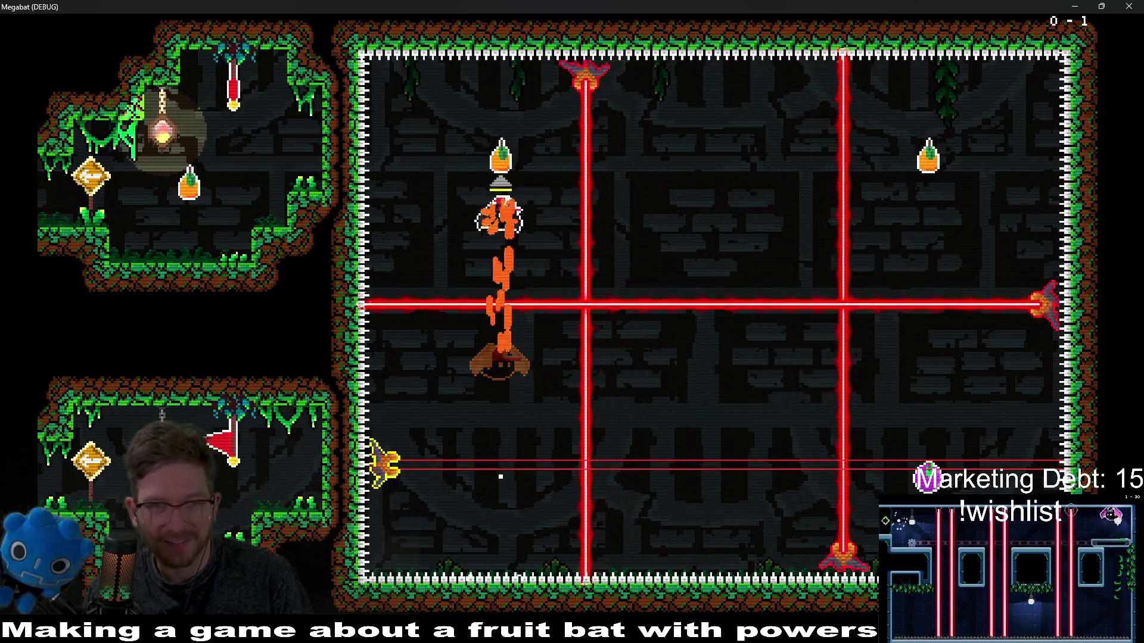
pyautogui.press('Right')
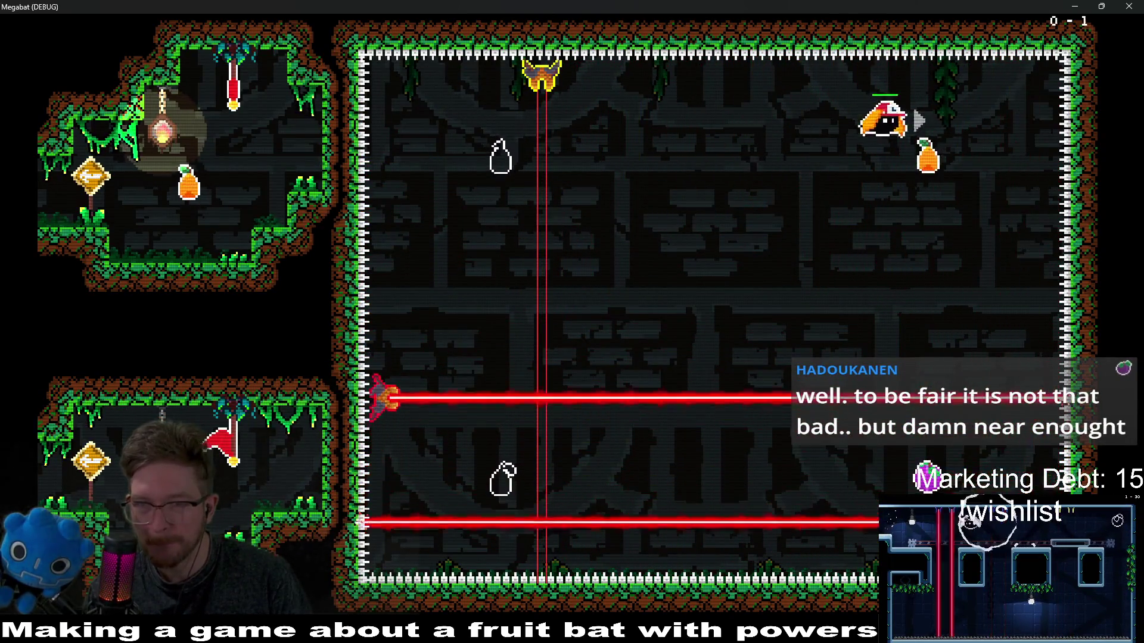
pyautogui.press('Left')
pyautogui.press('Right')
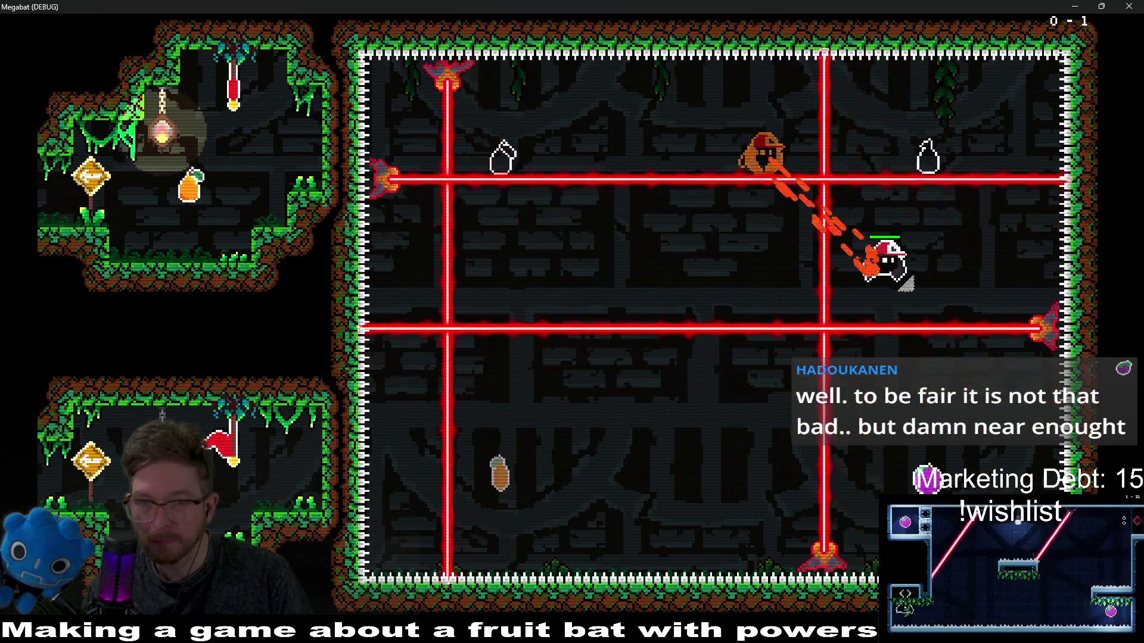
pyautogui.press('Left')
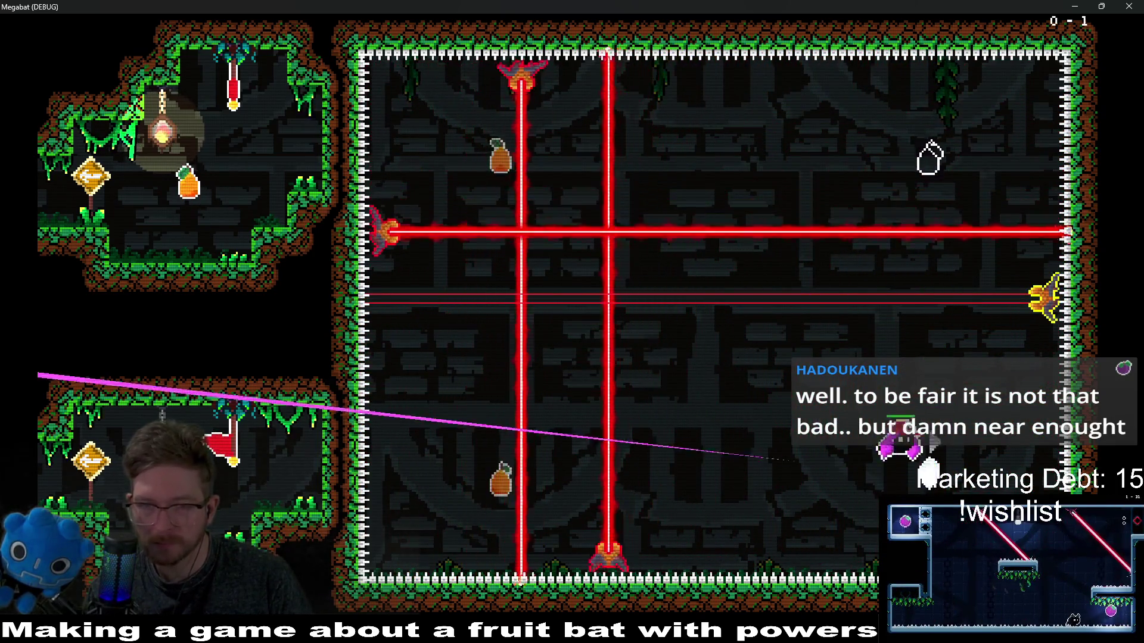
pyautogui.press('Right')
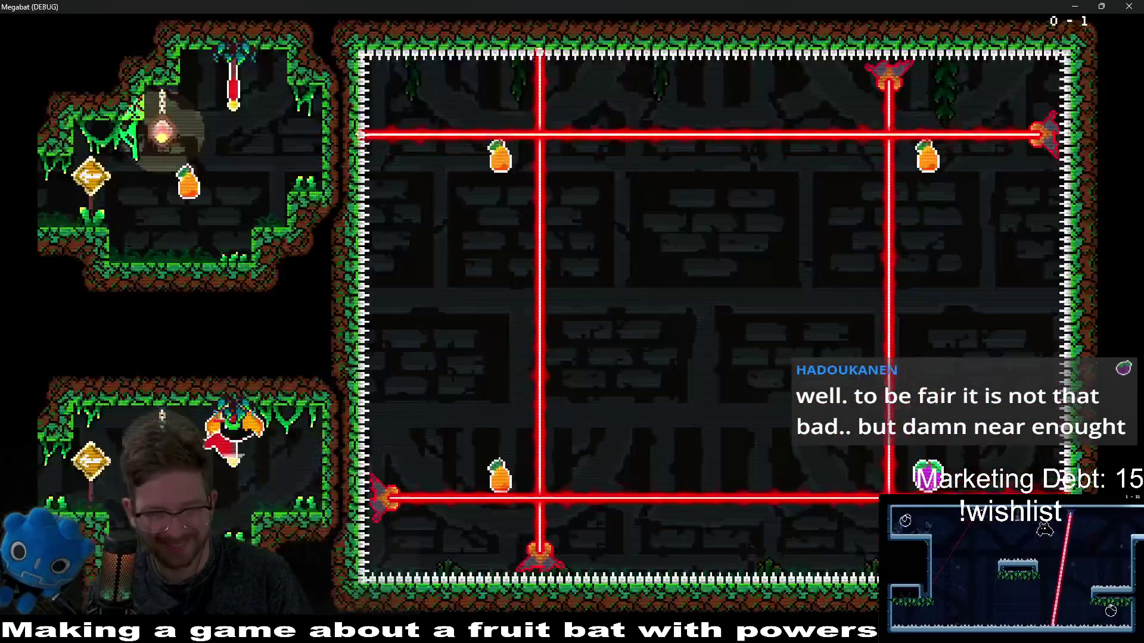
pyautogui.press('Escape')
pyautogui.press('Down')
pyautogui.press('Down')
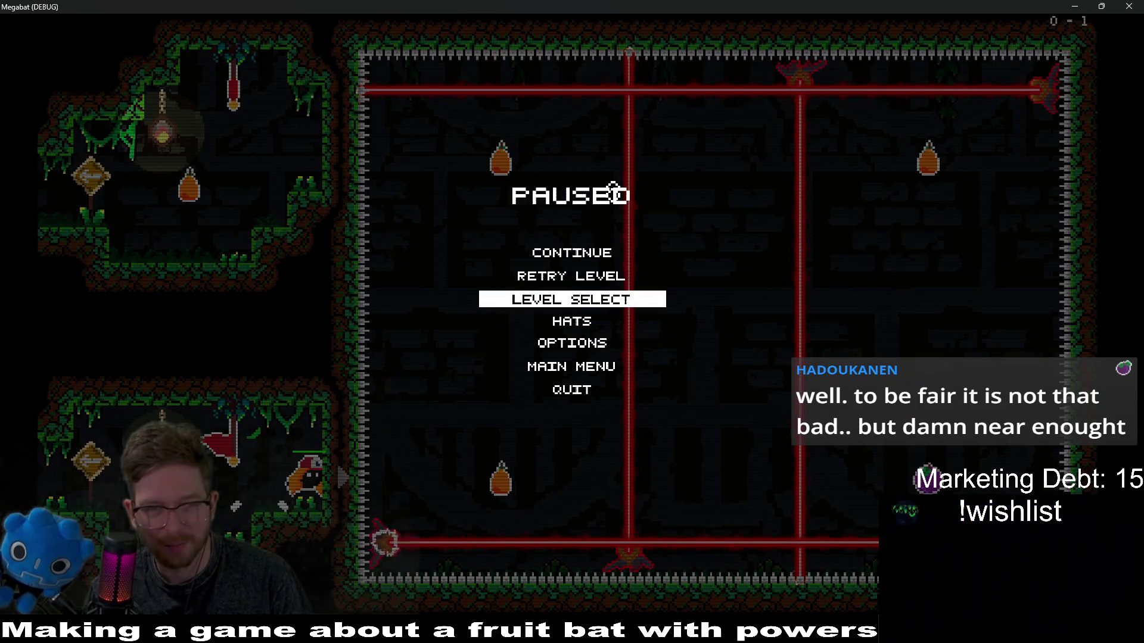
# Step: Load another world via Level Select, fly to its hub's level door and start level 01
pyautogui.press('Return')
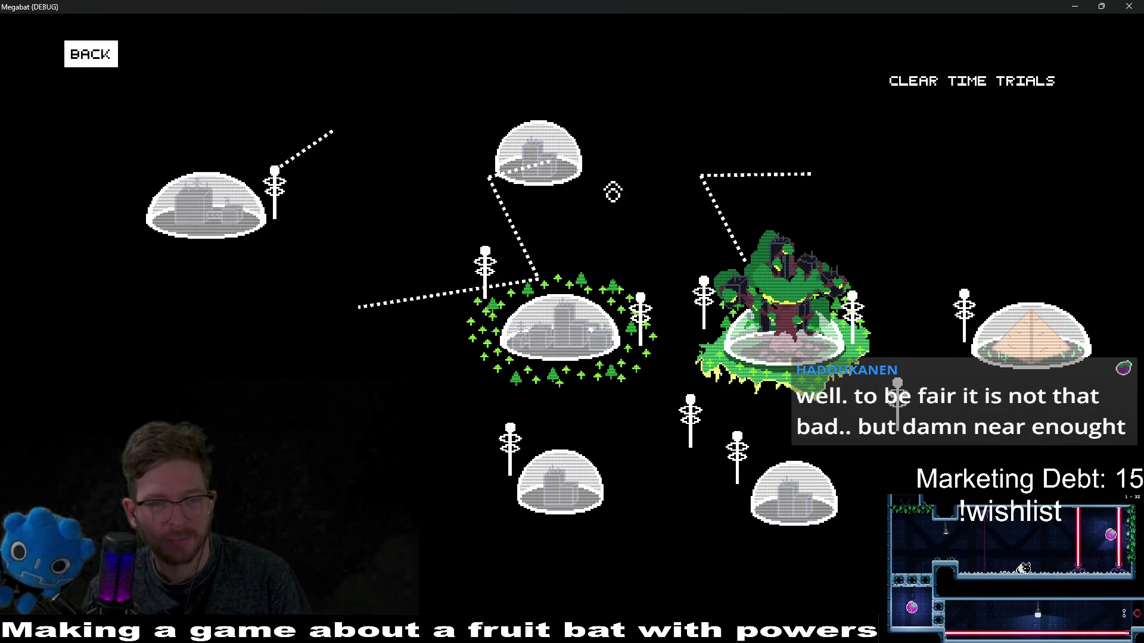
pyautogui.press('Return')
pyautogui.press('Return')
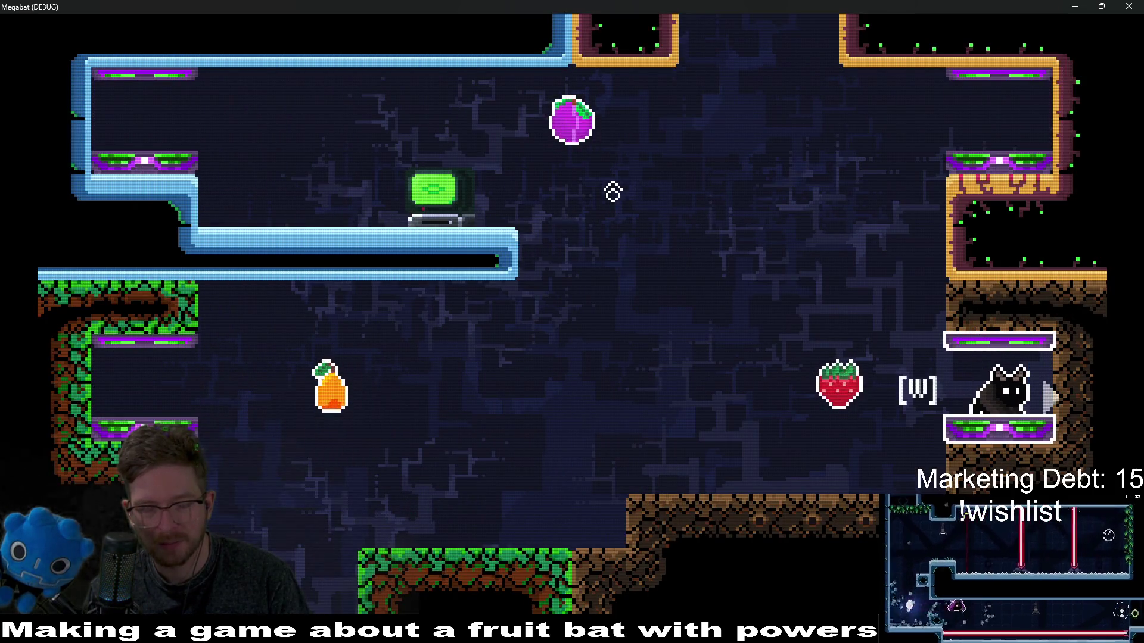
pyautogui.press('a')
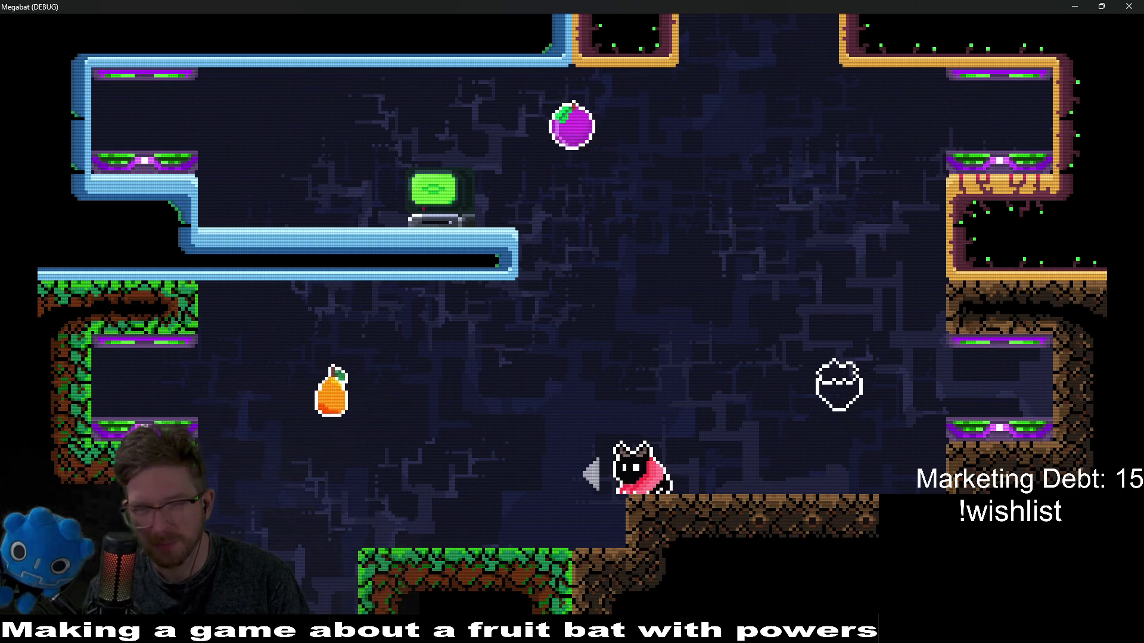
pyautogui.press('w')
pyautogui.press('d')
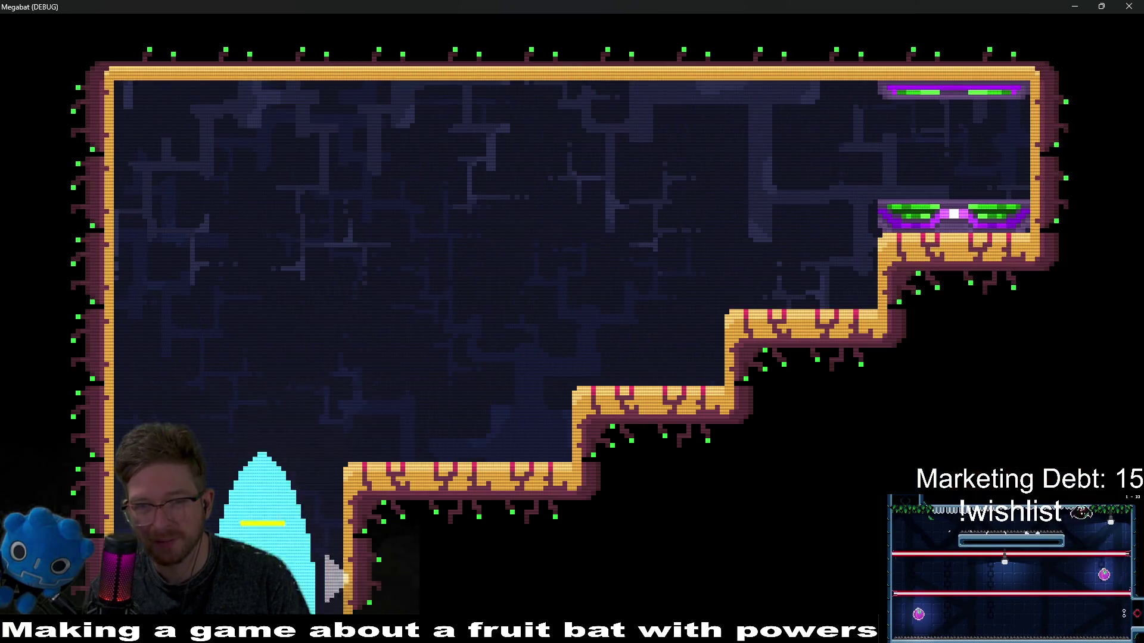
pyautogui.press('w')
pyautogui.press('d')
pyautogui.press('w')
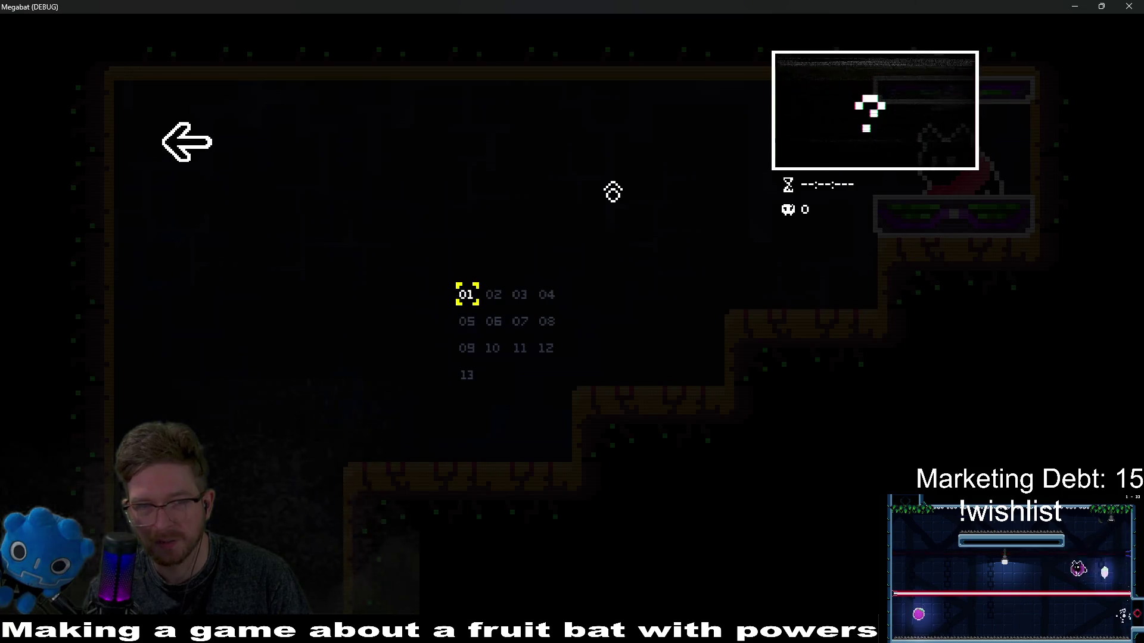
pyautogui.press('Return')
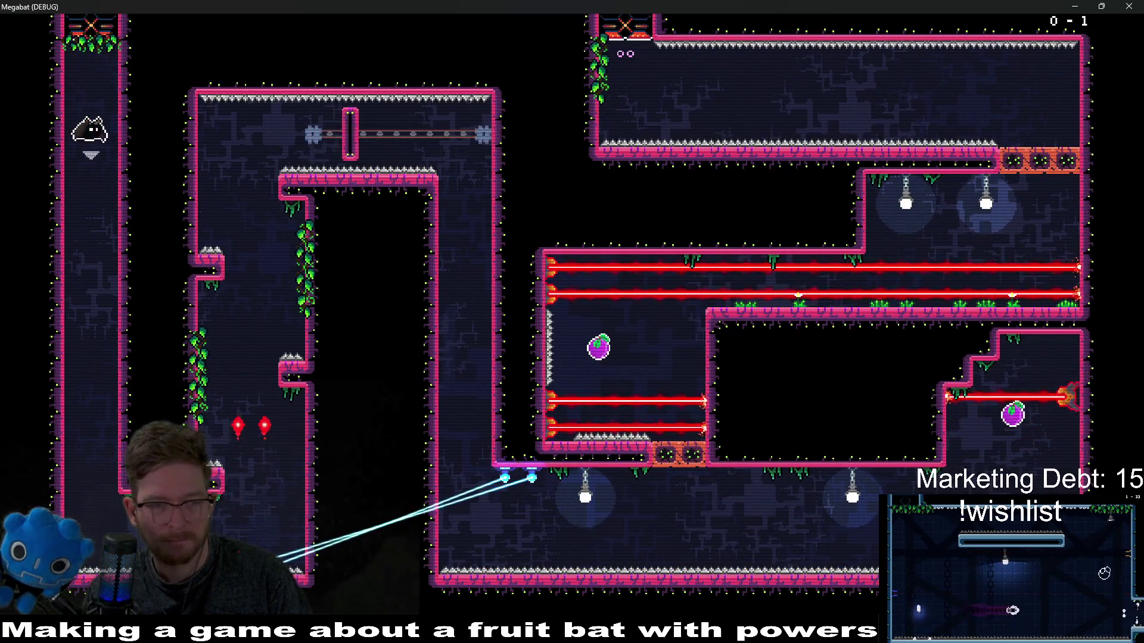
# Step: Fly the bat through the gap, up the left shaft, along the corridor and back down the shafts
pyautogui.press('d')
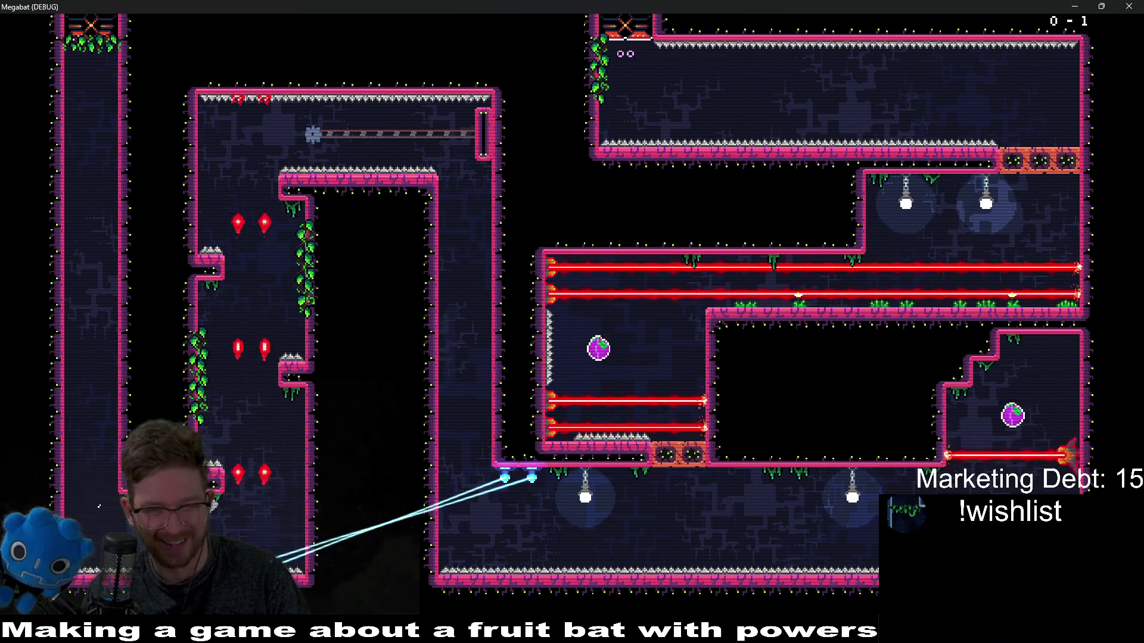
pyautogui.press('w')
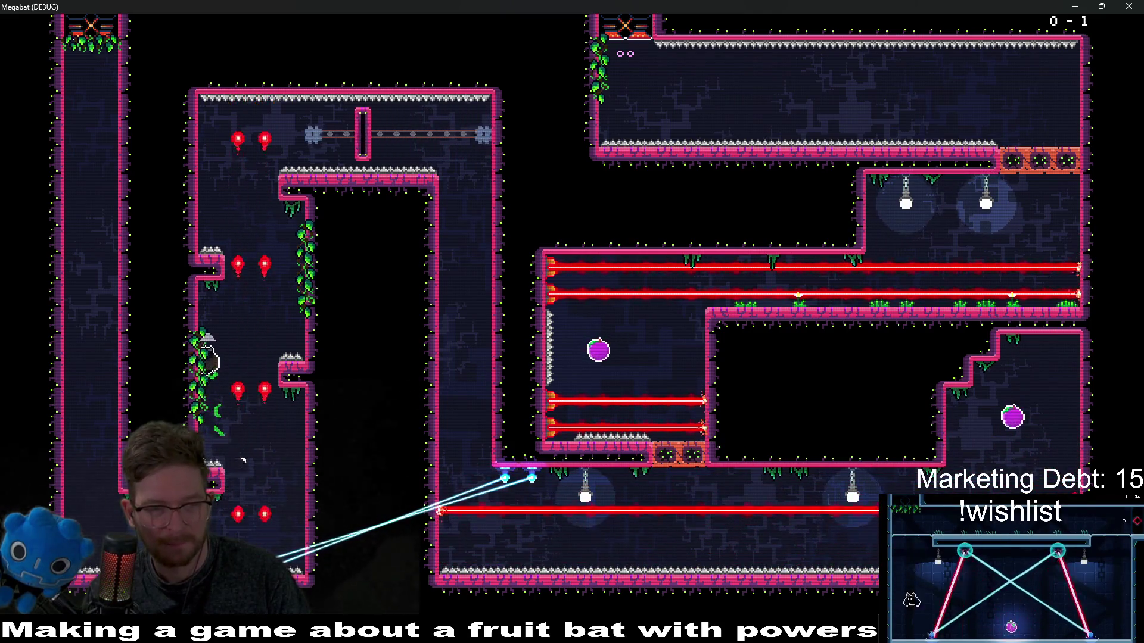
pyautogui.press('d')
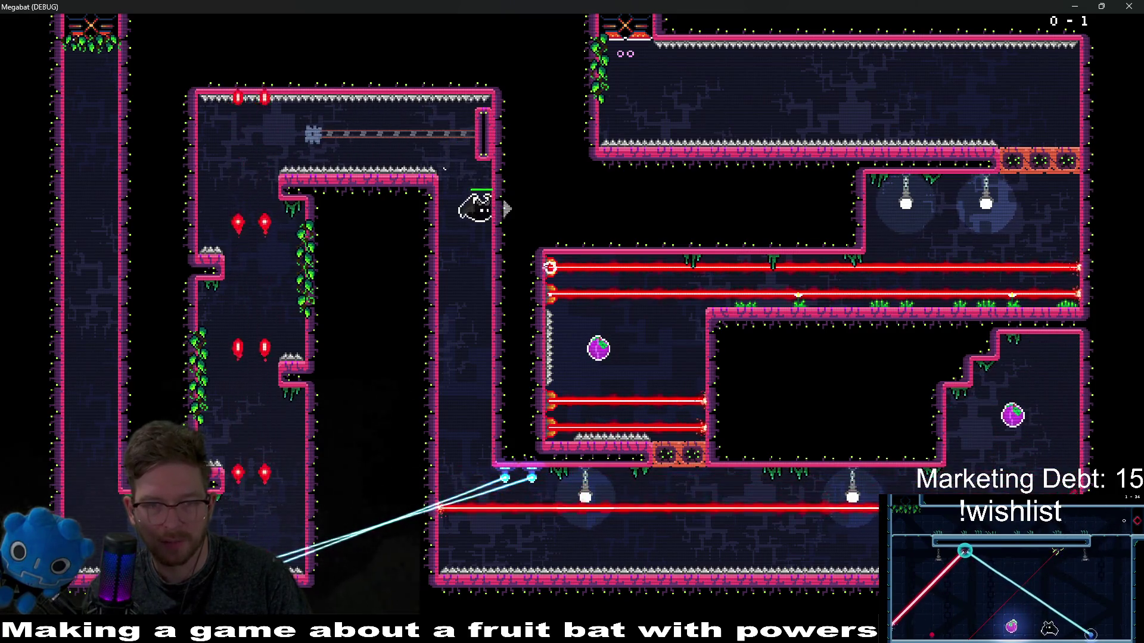
pyautogui.press('s')
pyautogui.press('s')
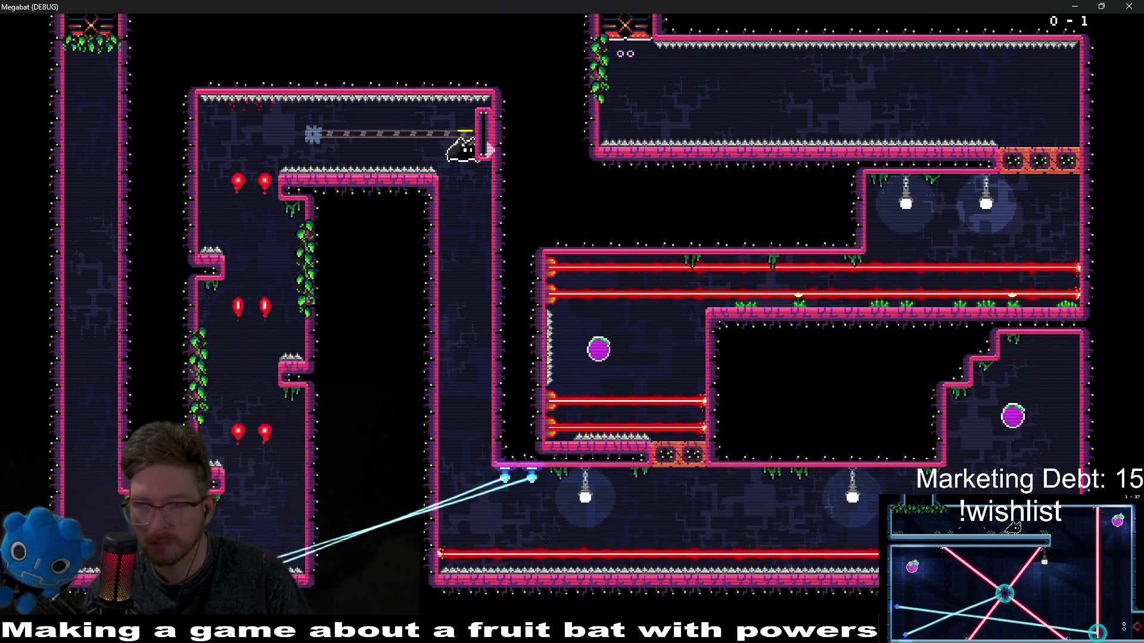
pyautogui.press('Down')
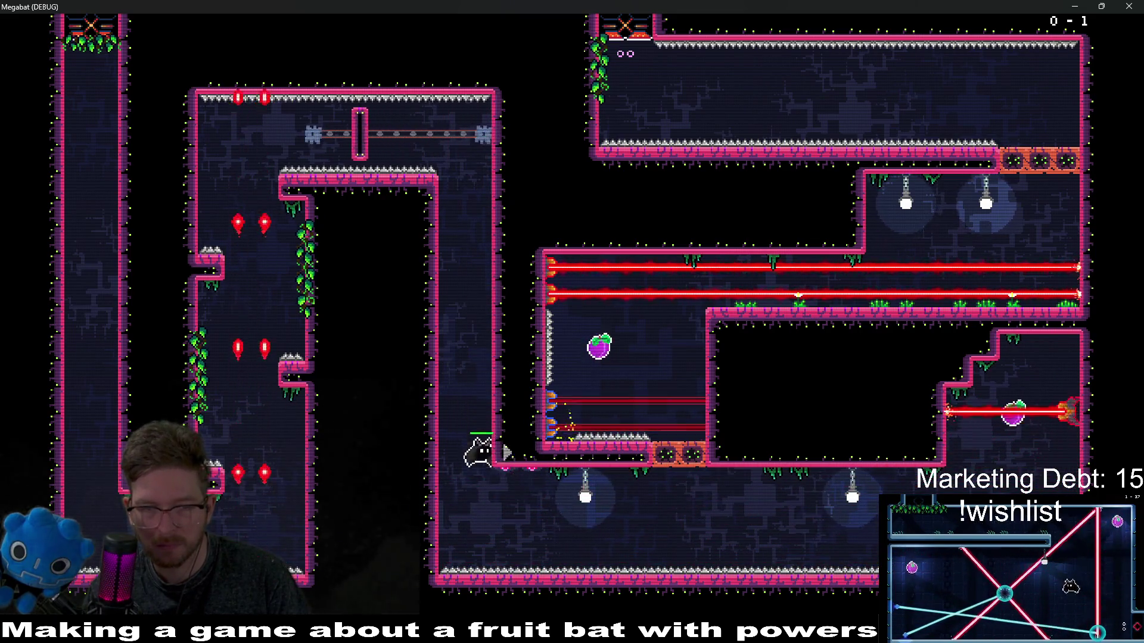
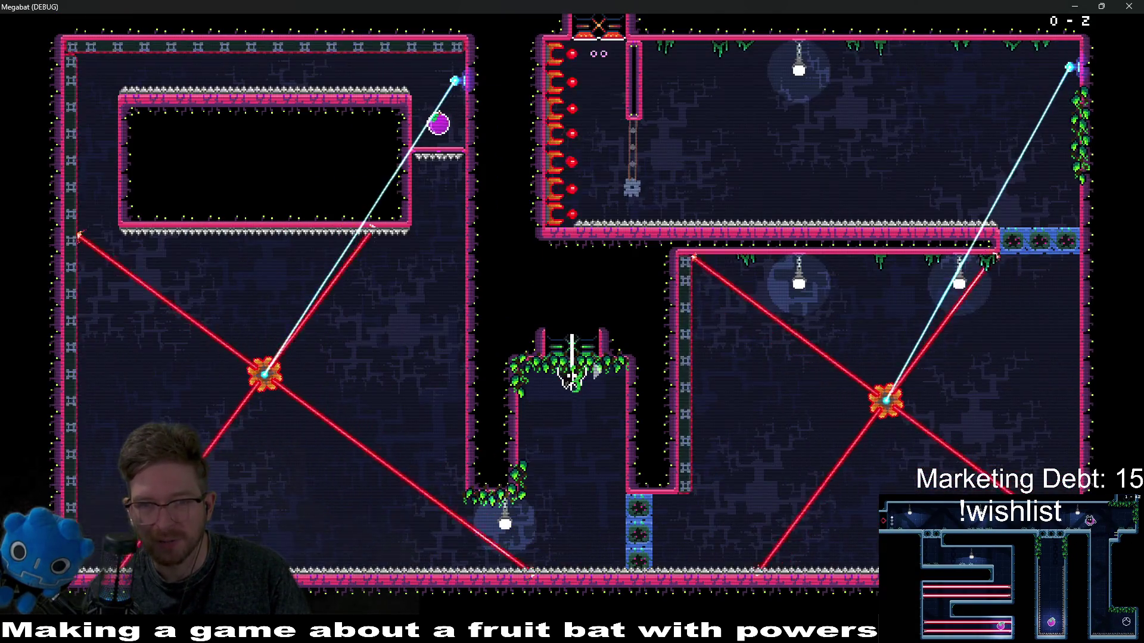
# Step: Quit the running game to the main menu and bring up save profile selection
pyautogui.press('Escape')
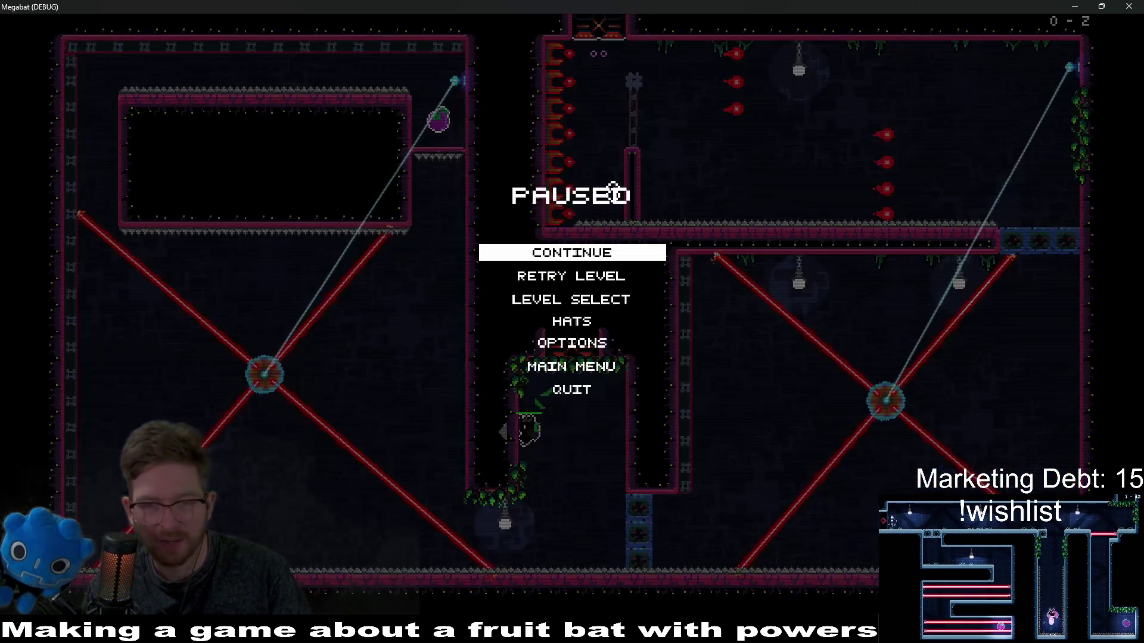
pyautogui.press('Down')
pyautogui.press('Down')
pyautogui.press('Down')
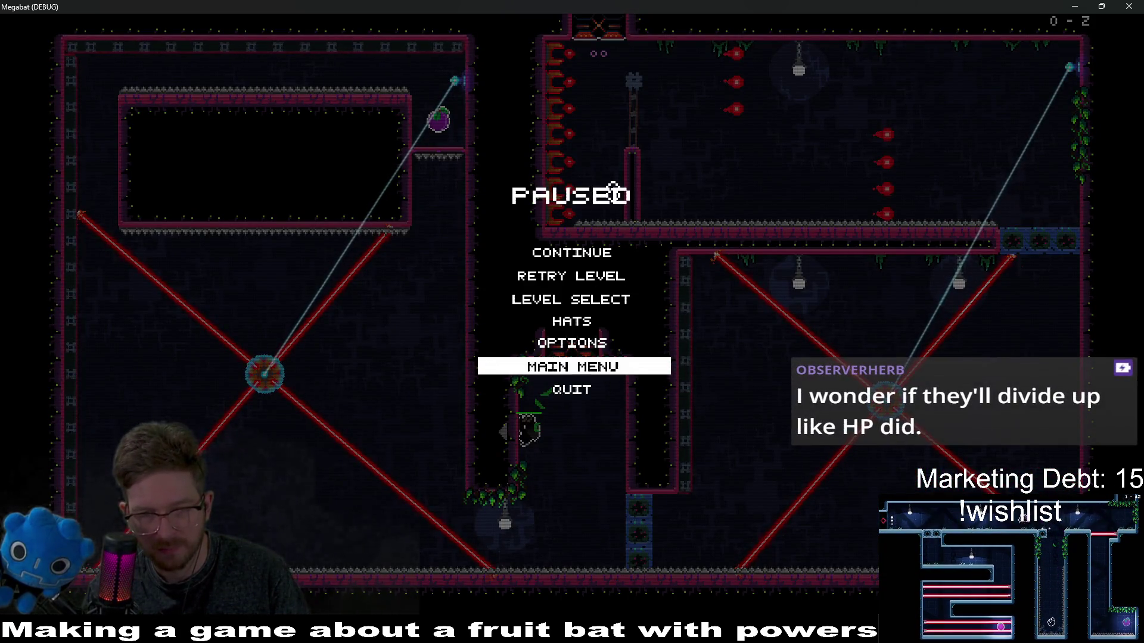
pyautogui.press('Return')
pyautogui.press('Return')
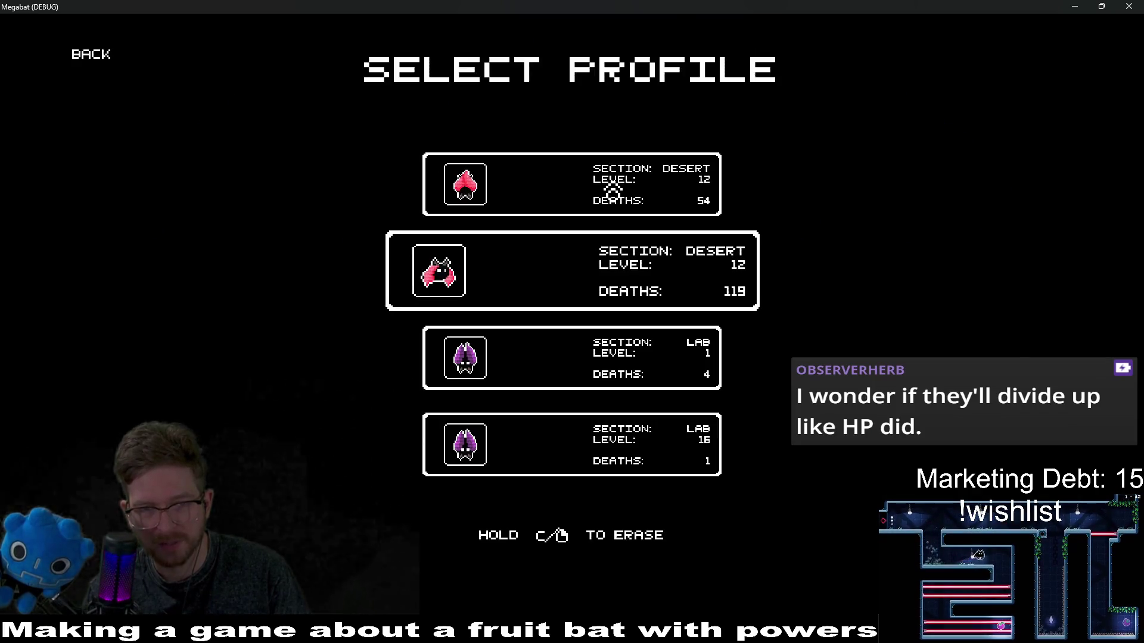
pyautogui.press('Return')
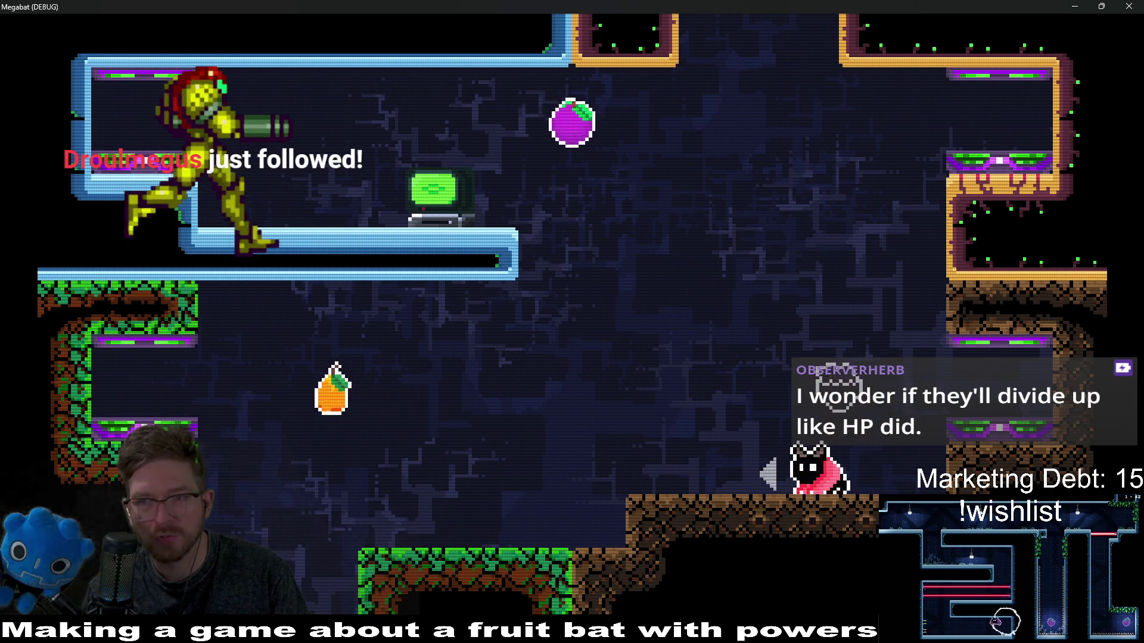
# Step: Continue the desert profile, fly the bat up the steps, and open the section's level select
pyautogui.press('Up')
pyautogui.press('Right')
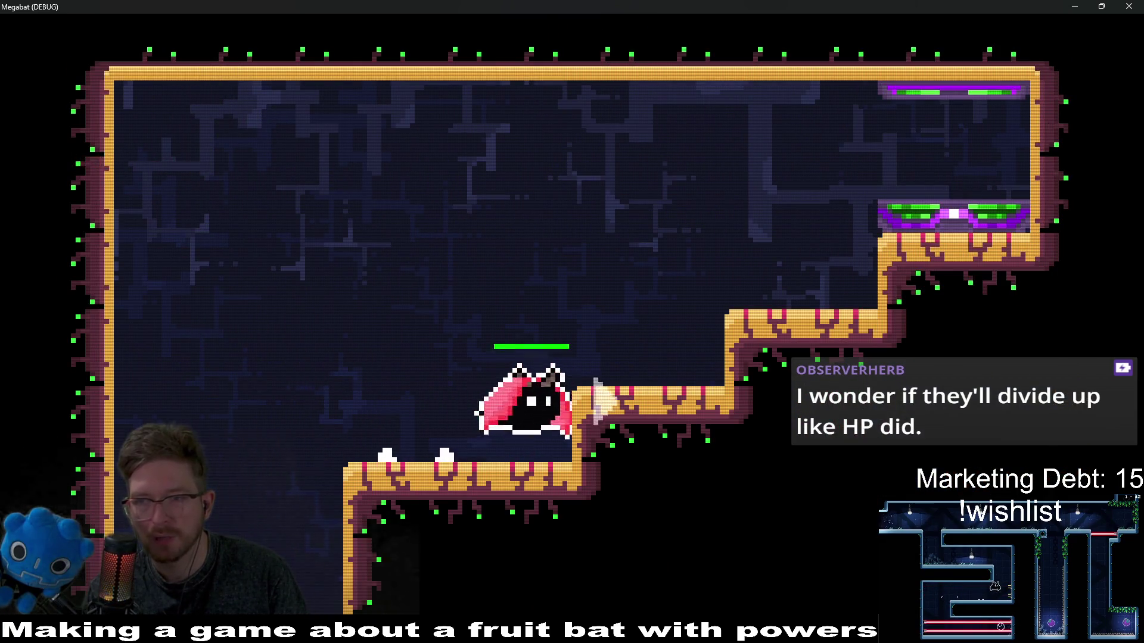
pyautogui.press('Right')
pyautogui.press('Up')
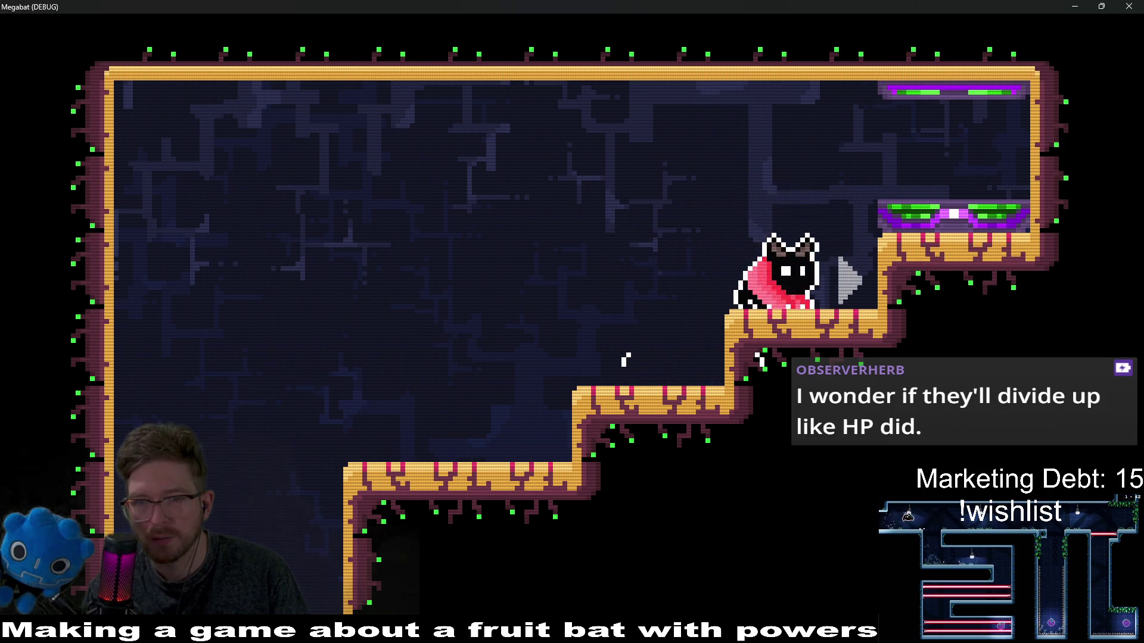
pyautogui.press('Up')
pyautogui.press('Right')
pyautogui.press('Left')
pyautogui.press('w')
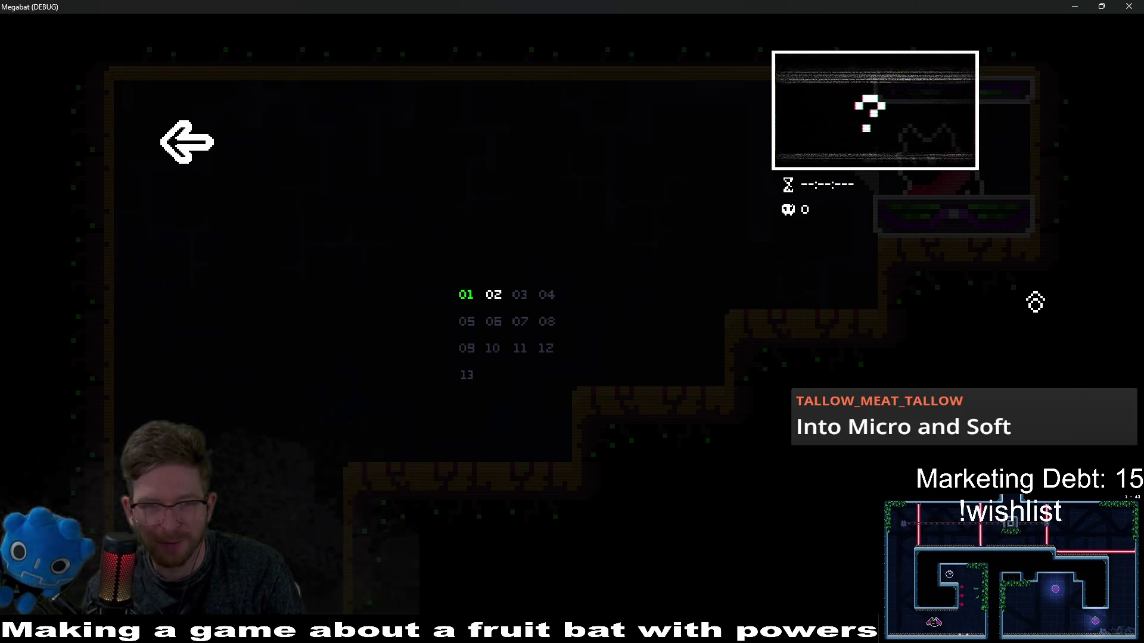
# Step: Browse levels 01 and 02 in the level grid, then back out and resume gameplay
pyautogui.press('Down')
pyautogui.press('Right')
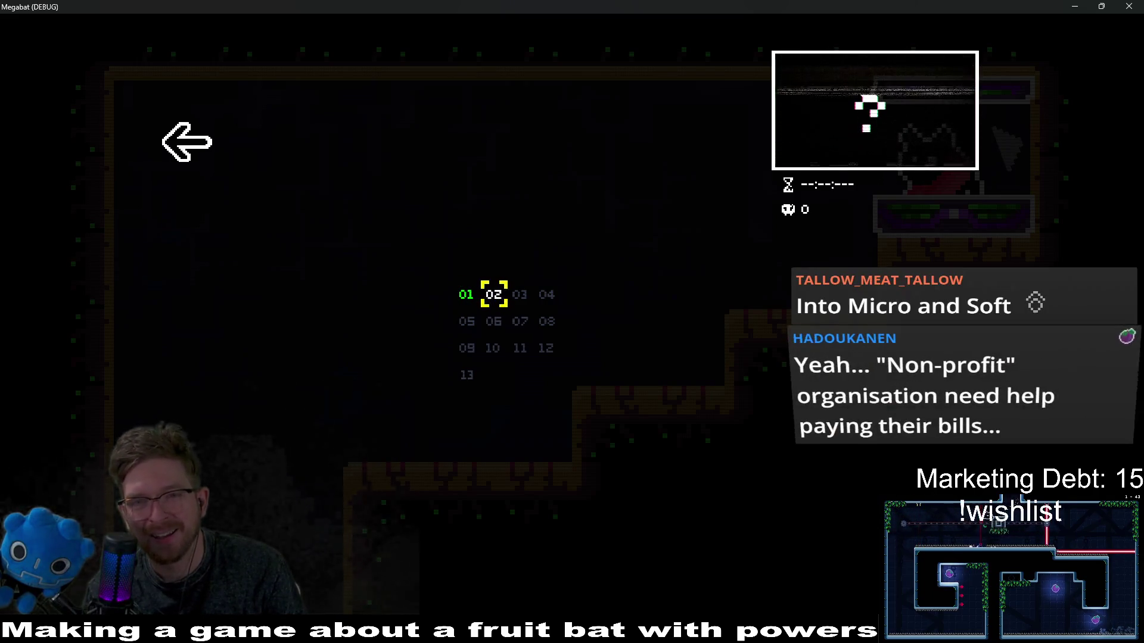
pyautogui.press('Left')
pyautogui.press('Escape')
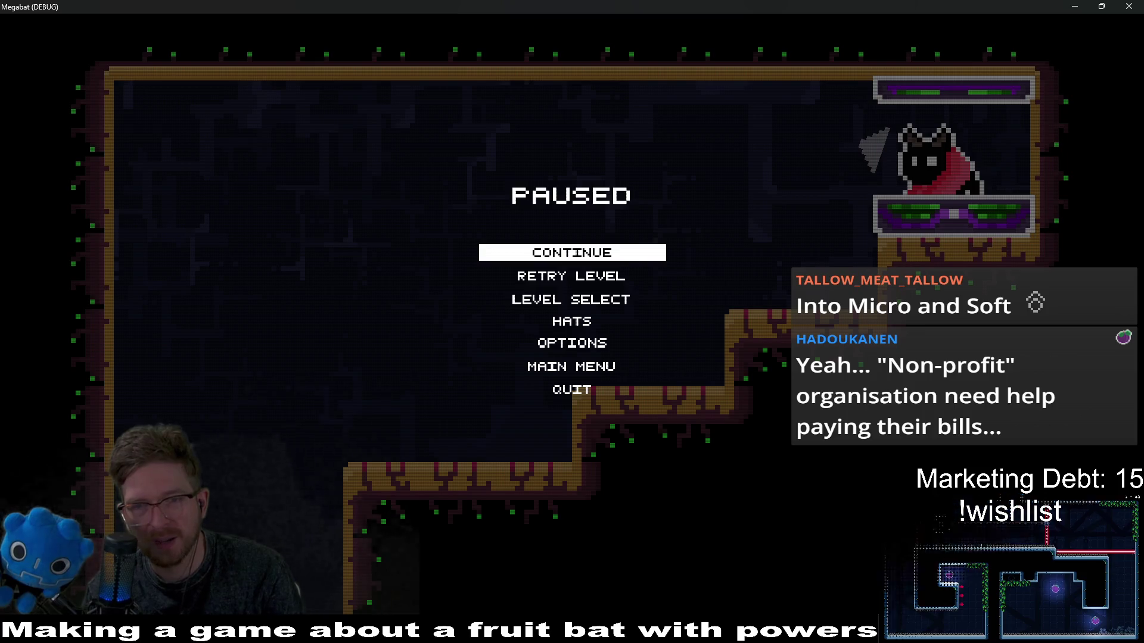
pyautogui.press('Return')
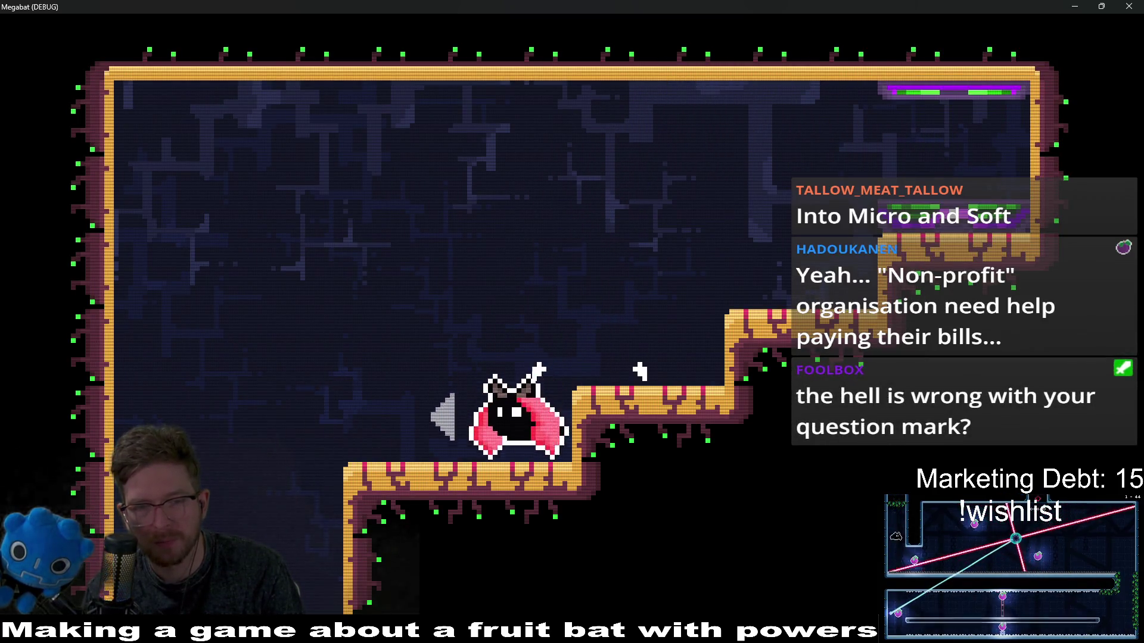
# Step: Close the game and review HomeLevel.gd's spawn loop, lines 53–60, using last_section
pyautogui.click(1129, 6)
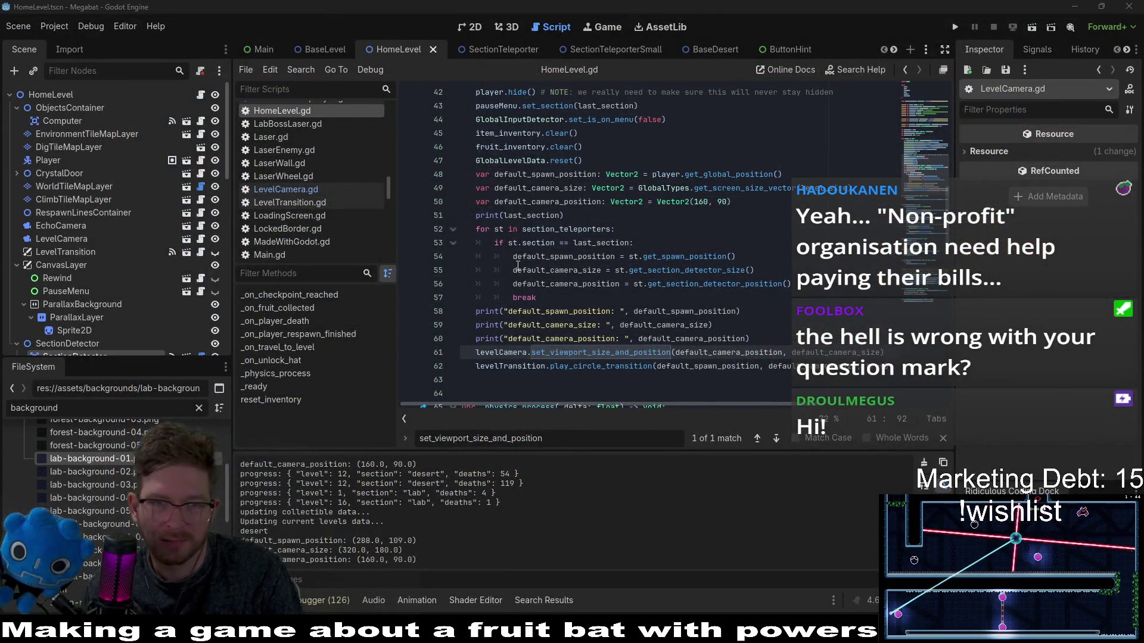
pyautogui.scroll(3, 518, 267)
pyautogui.scroll(-3, 579, 321)
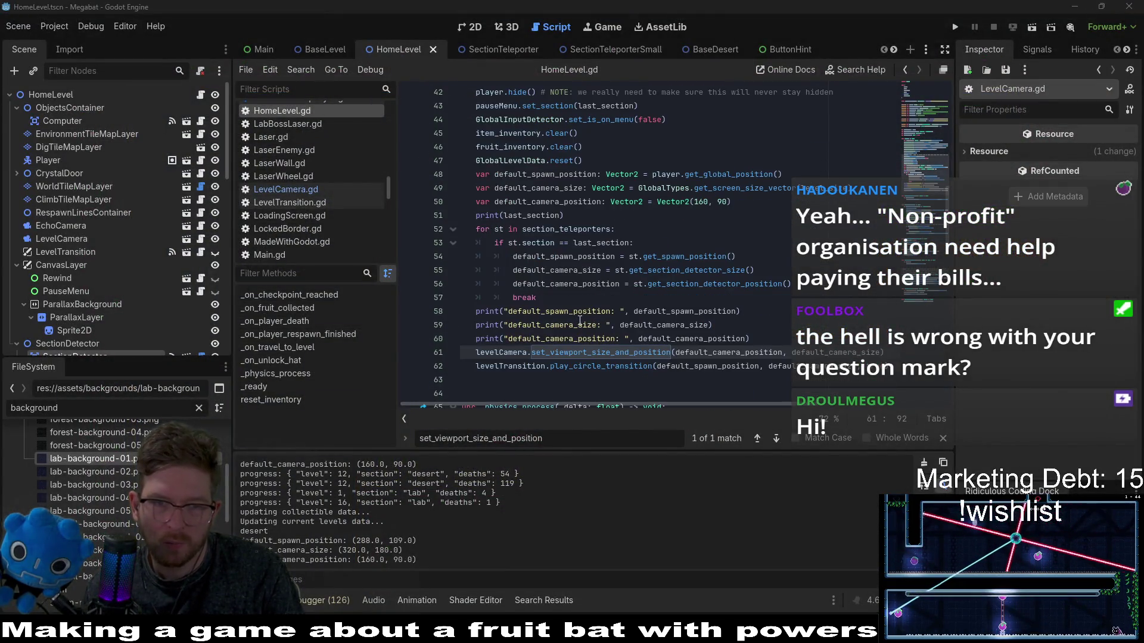
pyautogui.click(615, 302)
pyautogui.moveTo(768, 340); pyautogui.dragTo(782, 298)
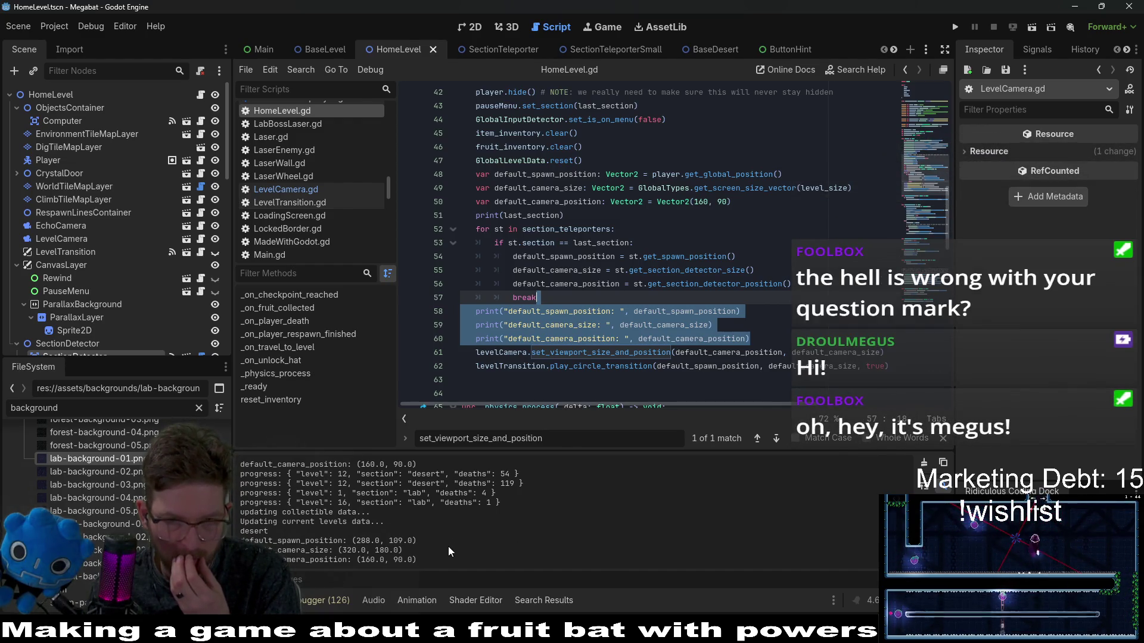
pyautogui.click(602, 244)
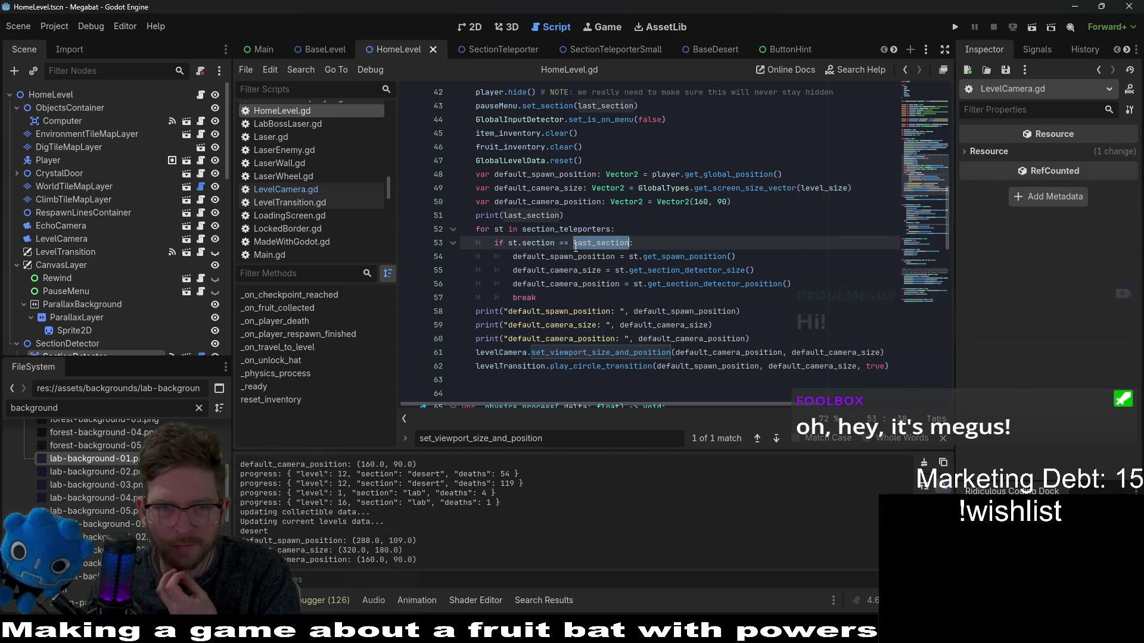
pyautogui.click(538, 257)
pyautogui.scroll(-5, 116, 277)
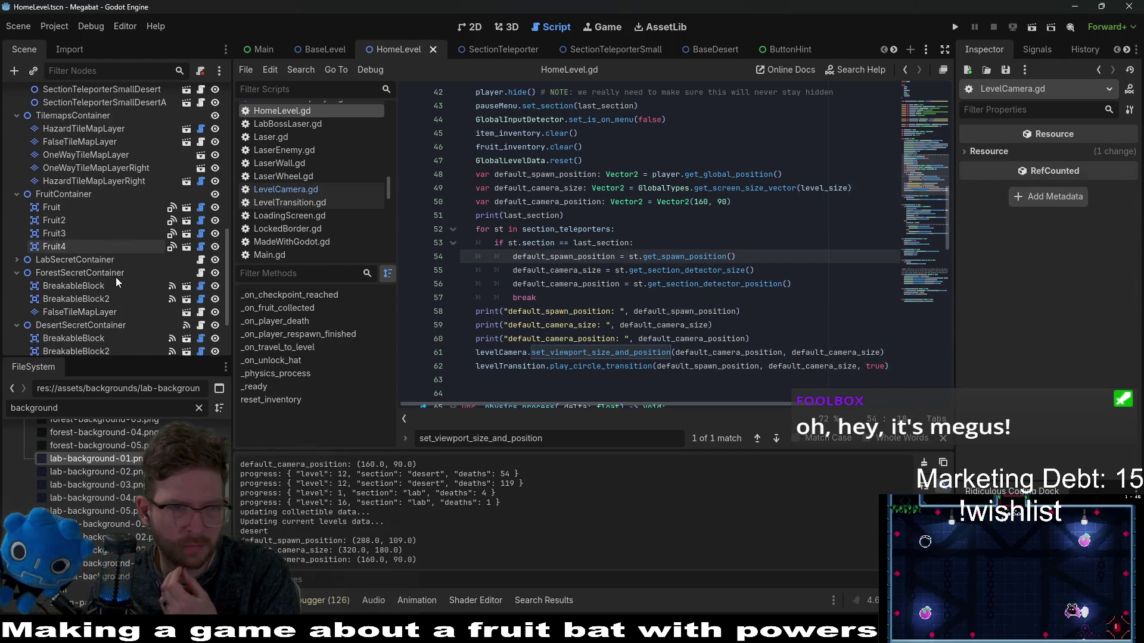
# Step: Check the section on each small teleporter: tutorial, Lab, LabA (lab_a), Forest, ForestA (forest_a), Desert (desert)
pyautogui.click(145, 158)
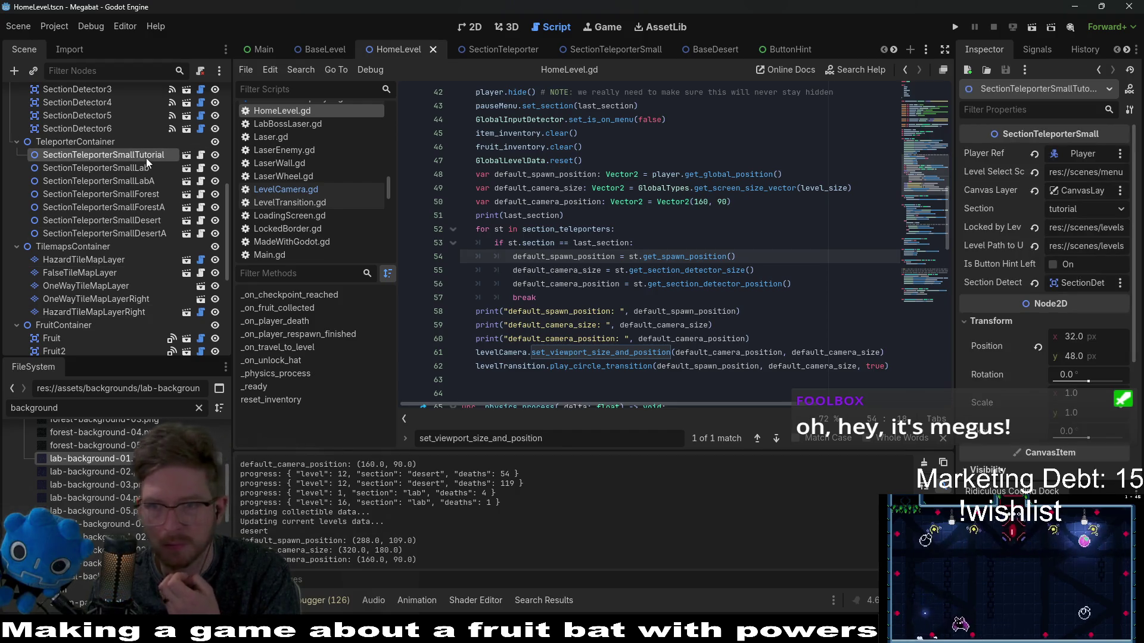
pyautogui.click(146, 170)
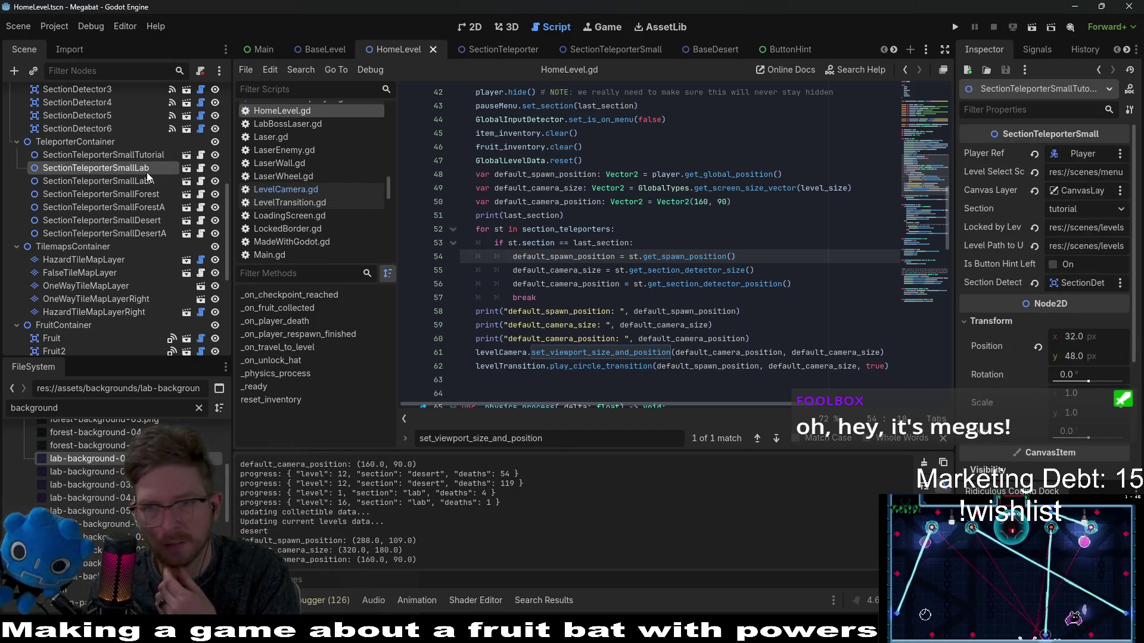
pyautogui.click(140, 181)
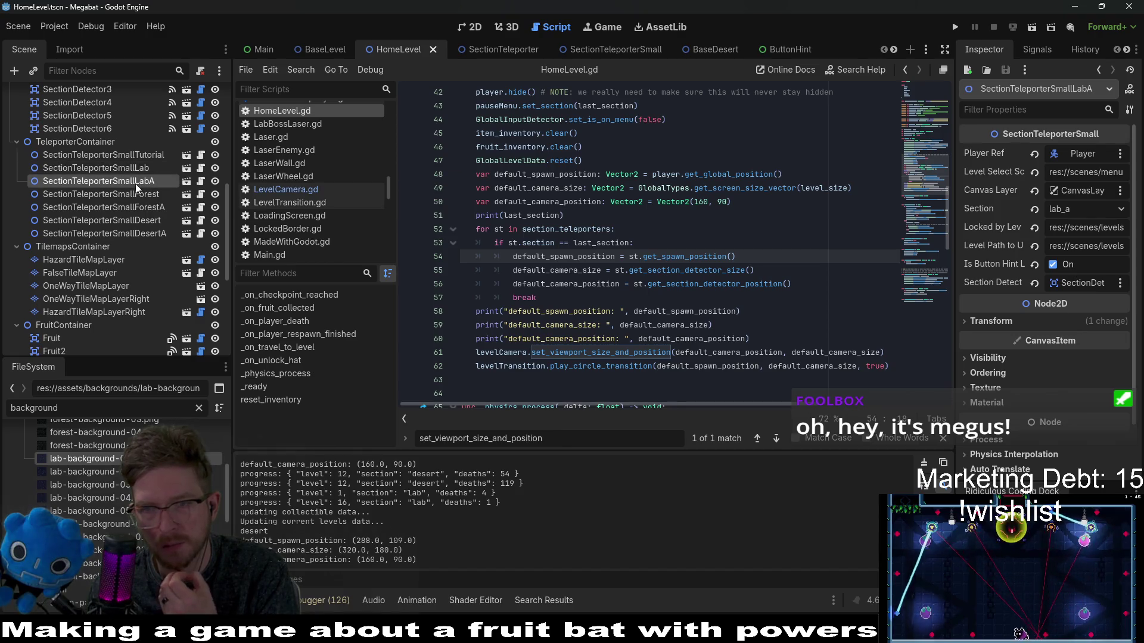
pyautogui.click(134, 195)
pyautogui.click(134, 203)
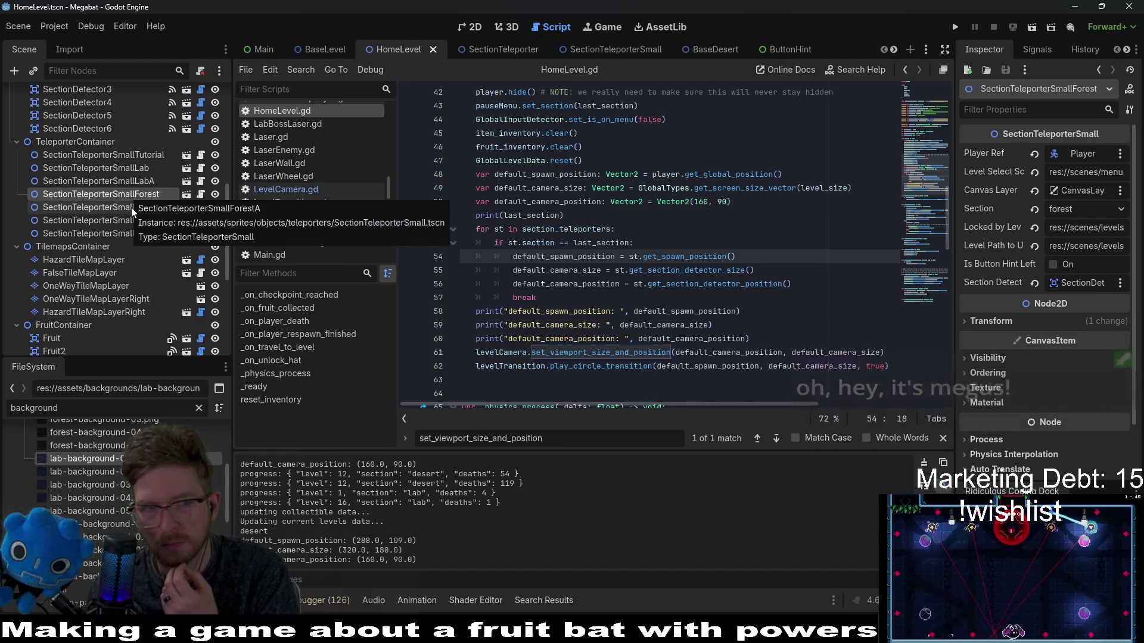
pyautogui.click(116, 224)
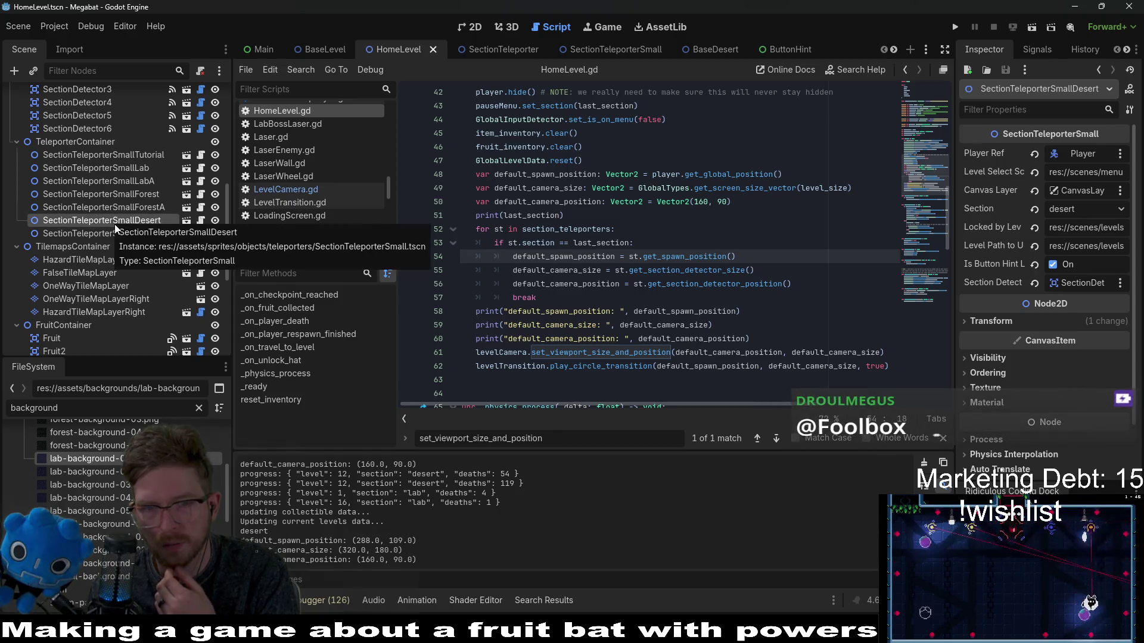
pyautogui.click(684, 245)
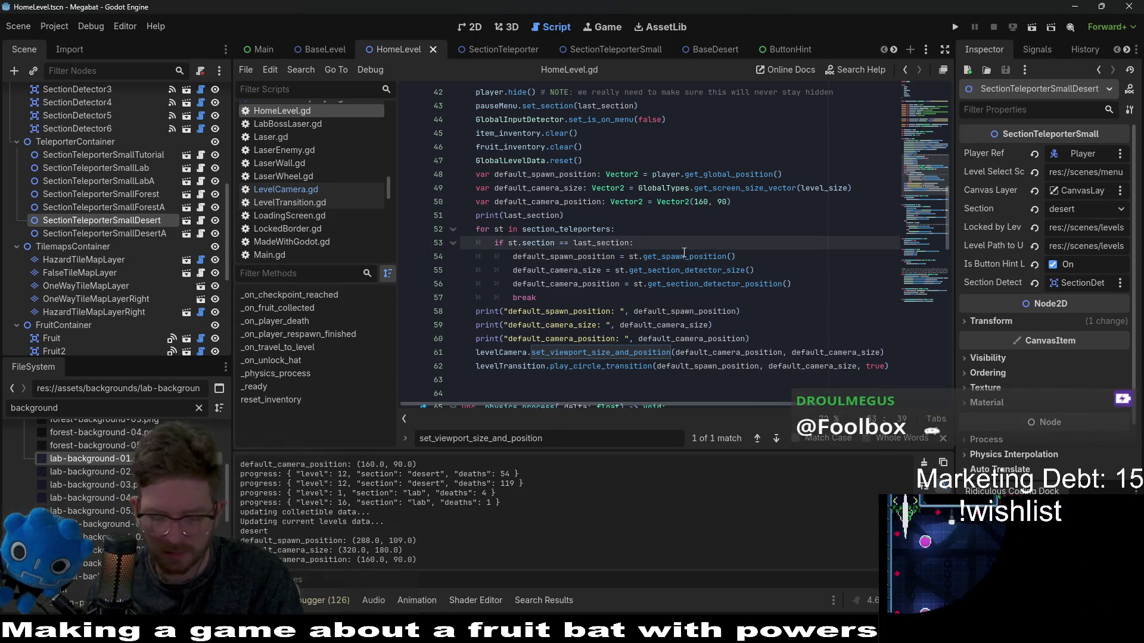
pyautogui.press('Return')
pyautogui.write('print("TEST')
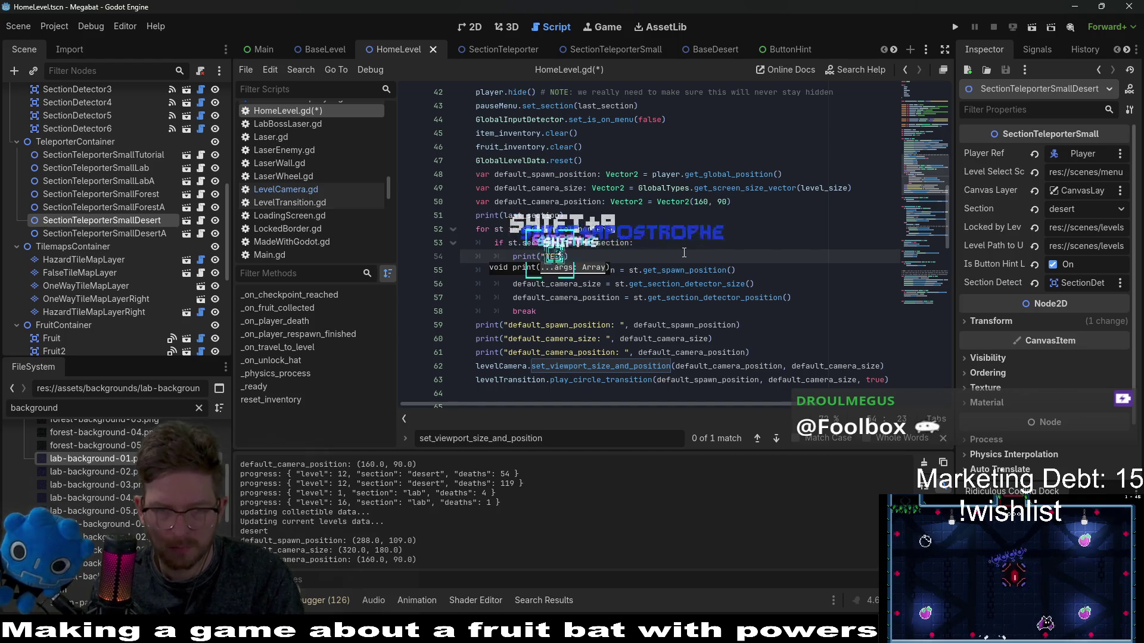
pyautogui.click(683, 248)
pyautogui.hotkey('ctrl', 's')
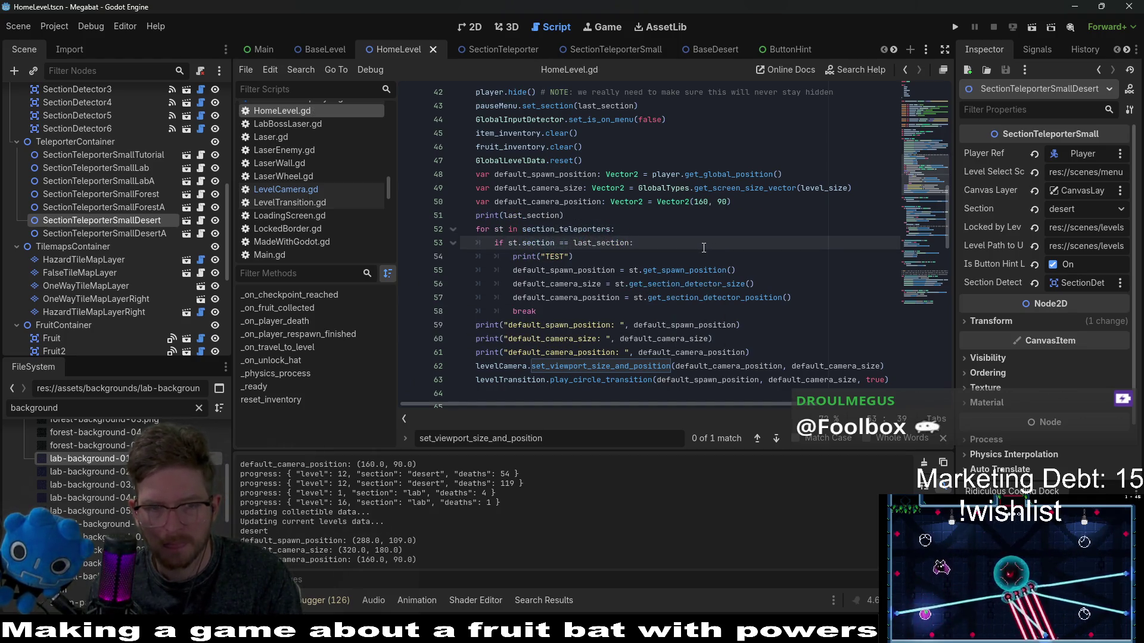
pyautogui.tripleClick(681, 256)
pyautogui.press('BackSpace')
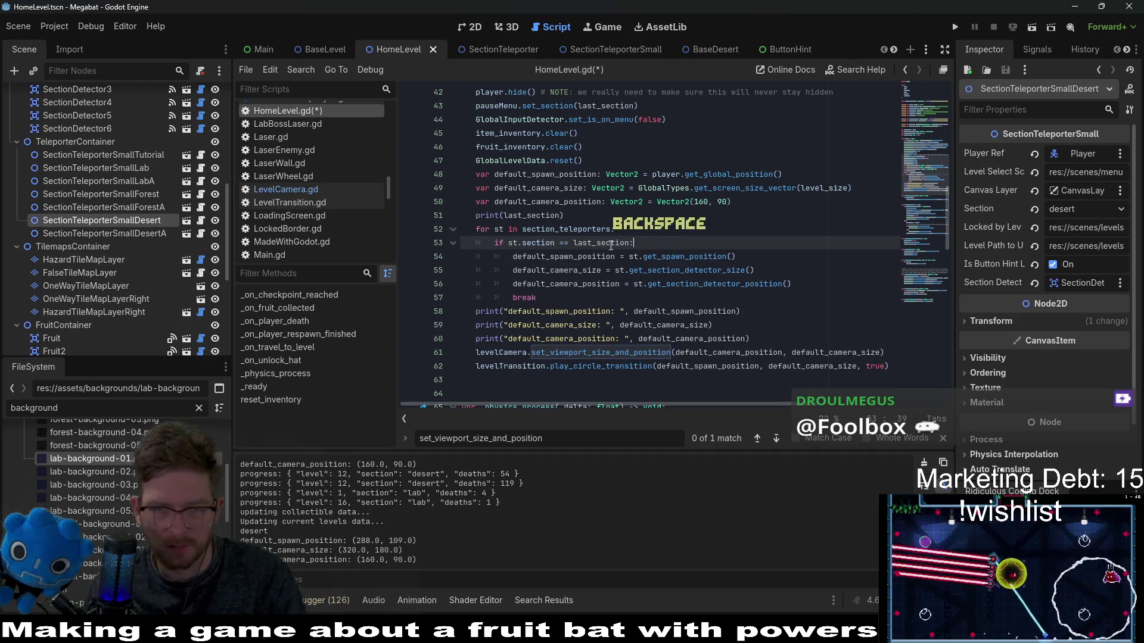
pyautogui.doubleClick(611, 244)
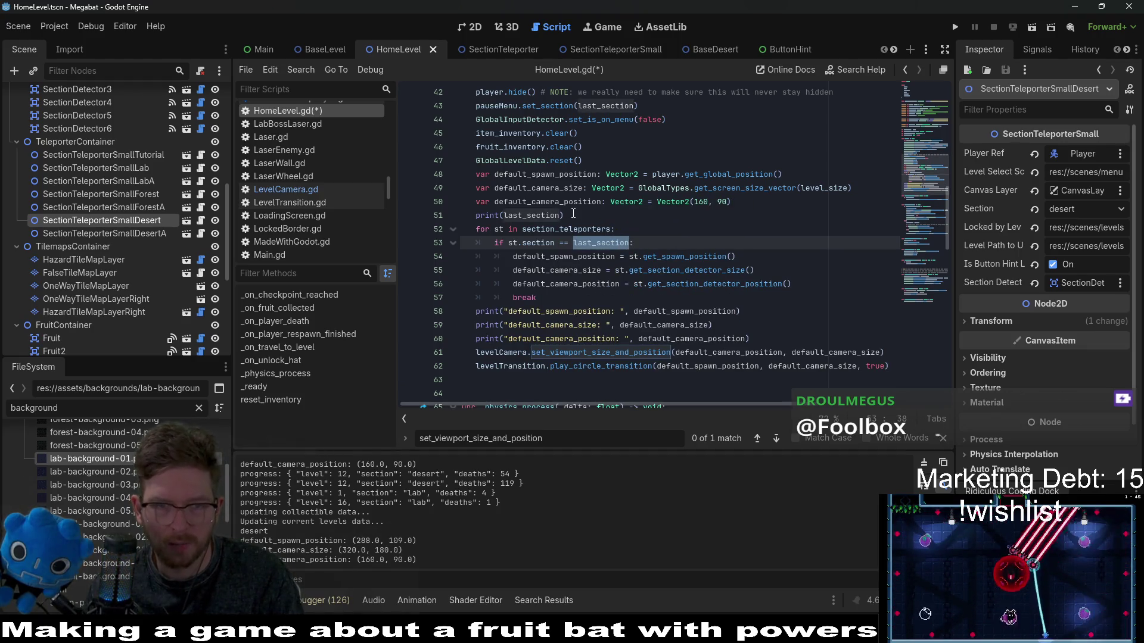
pyautogui.click(573, 213)
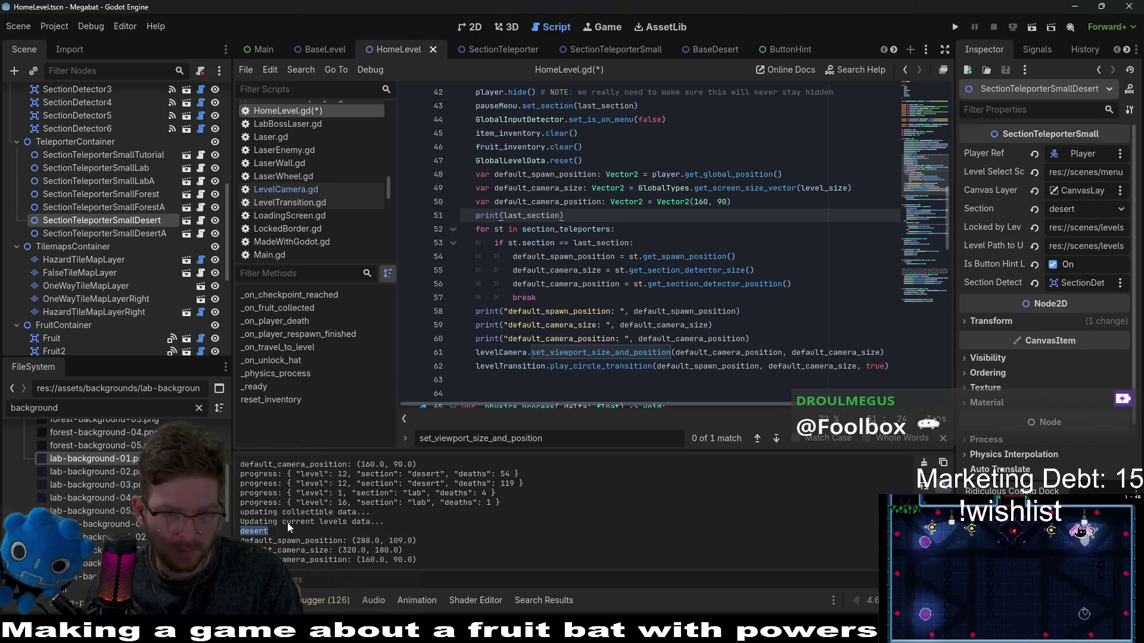
# Step: Save the script and review the get_last_section and set_last_section definitions in GlobalSceneSwitcher.gd
pyautogui.click(621, 229)
pyautogui.hotkey('ctrl', 's')
pyautogui.scroll(3, 655, 230)
pyautogui.click(696, 230)
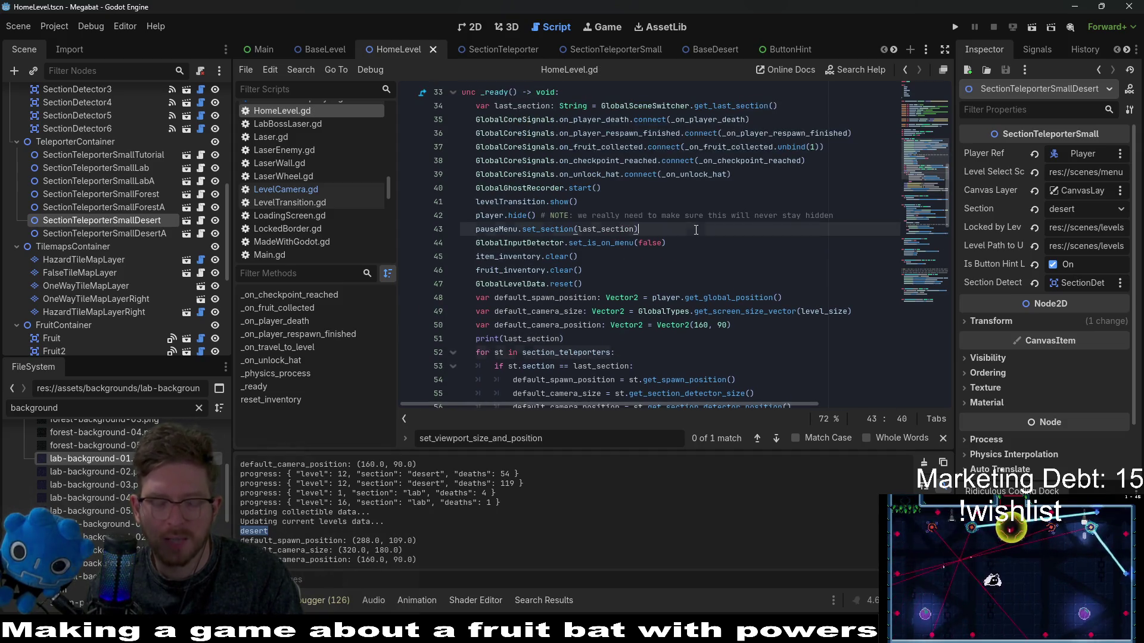
pyautogui.keyDown('ctrl'); pyautogui.click(745, 111); pyautogui.keyUp('ctrl')
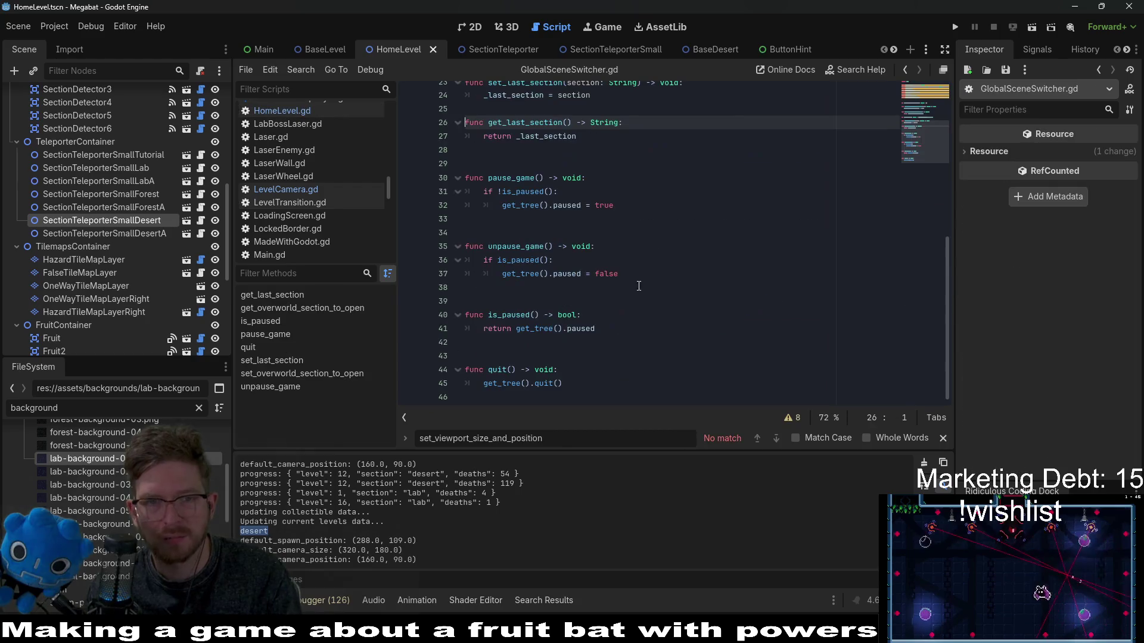
pyautogui.scroll(3, 536, 208)
pyautogui.click(532, 205)
# Step: Search the whole project for set_last_section, finding matches in 3 files
pyautogui.doubleClick(532, 206)
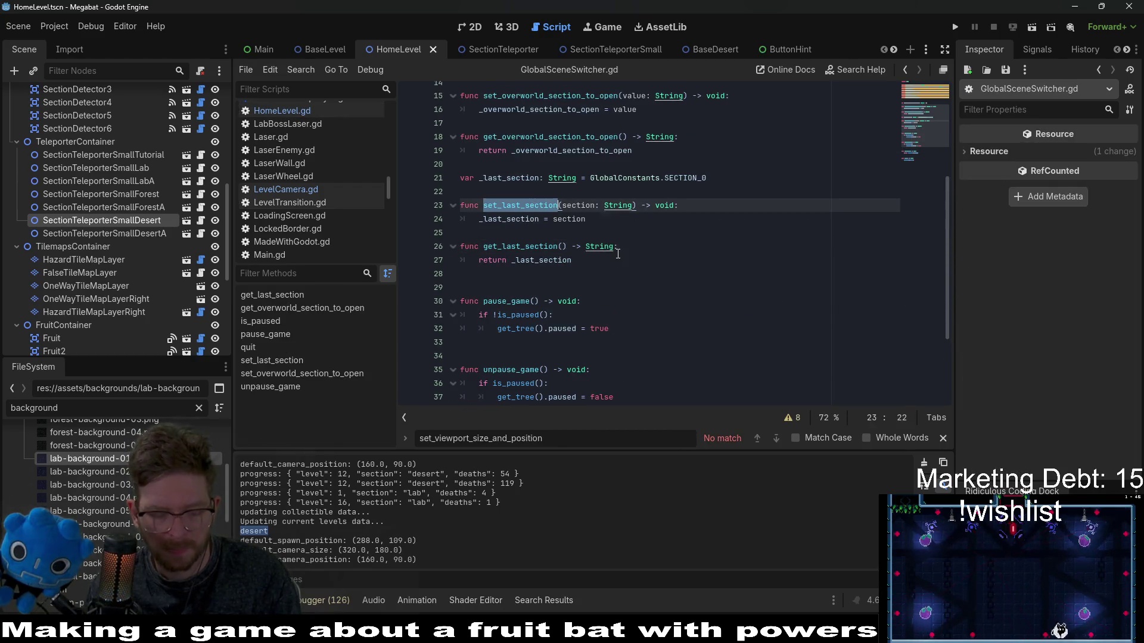
pyautogui.hotkey('ctrl', 'shift', 'f')
pyautogui.press('Return')
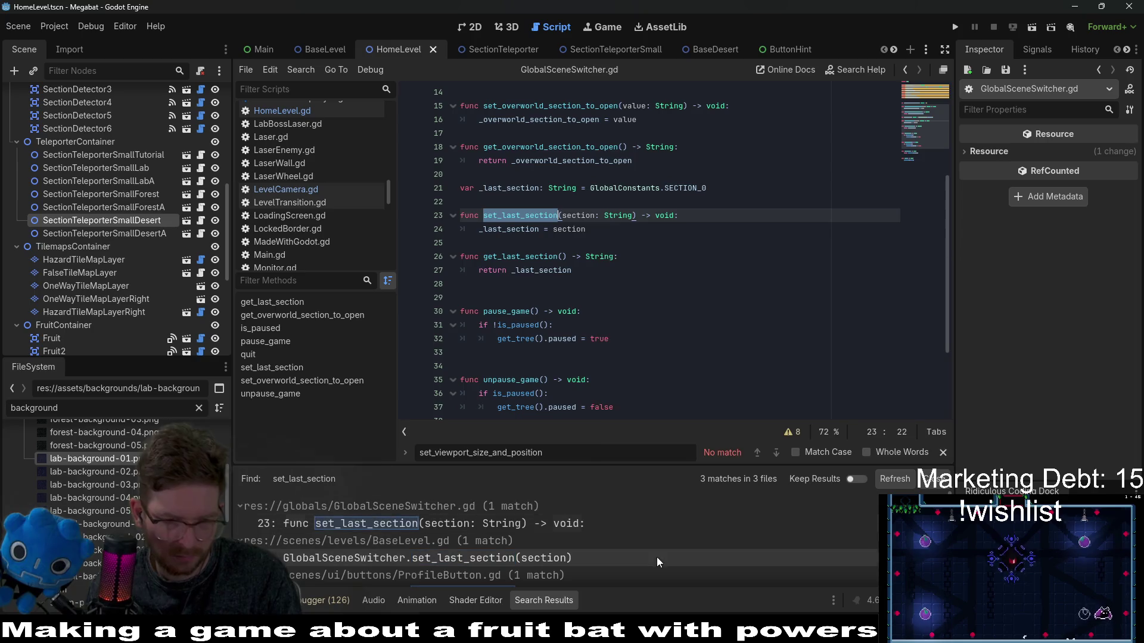
pyautogui.scroll(-1, 649, 549)
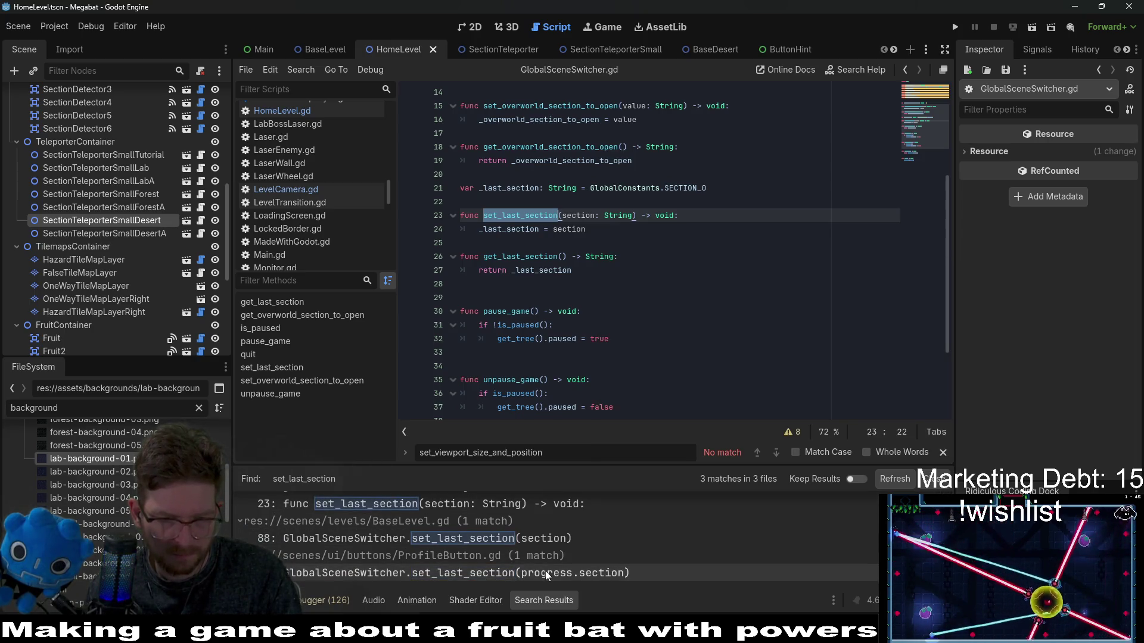
# Step: Open ProfileButton.gd at its set_last_section call on line 183 and read the surrounding code
pyautogui.click(475, 570)
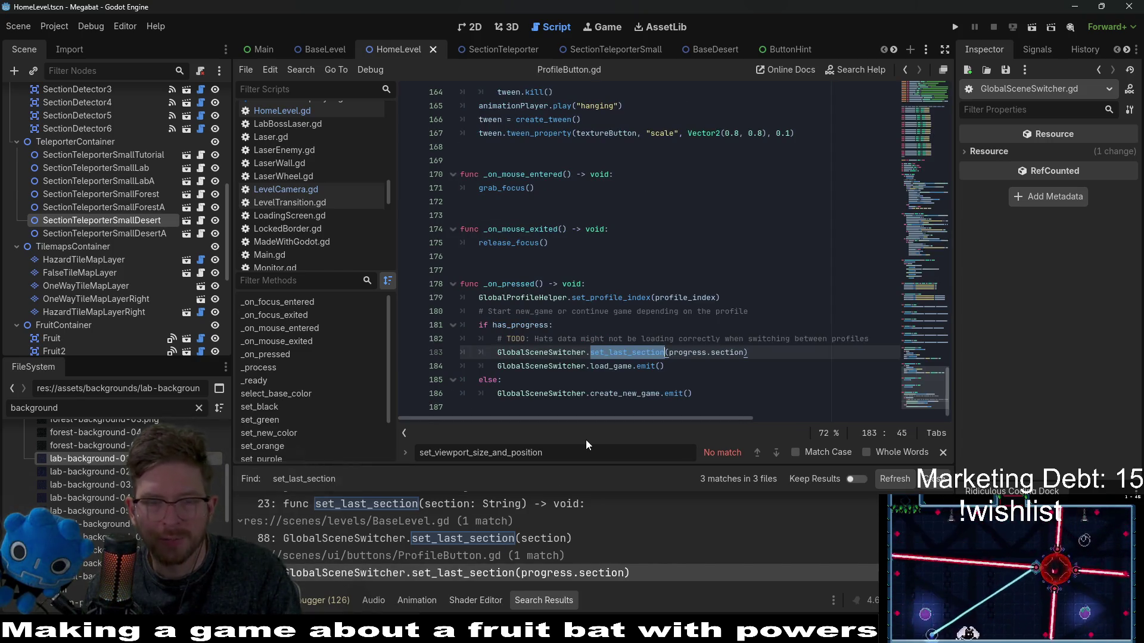
pyautogui.click(766, 354)
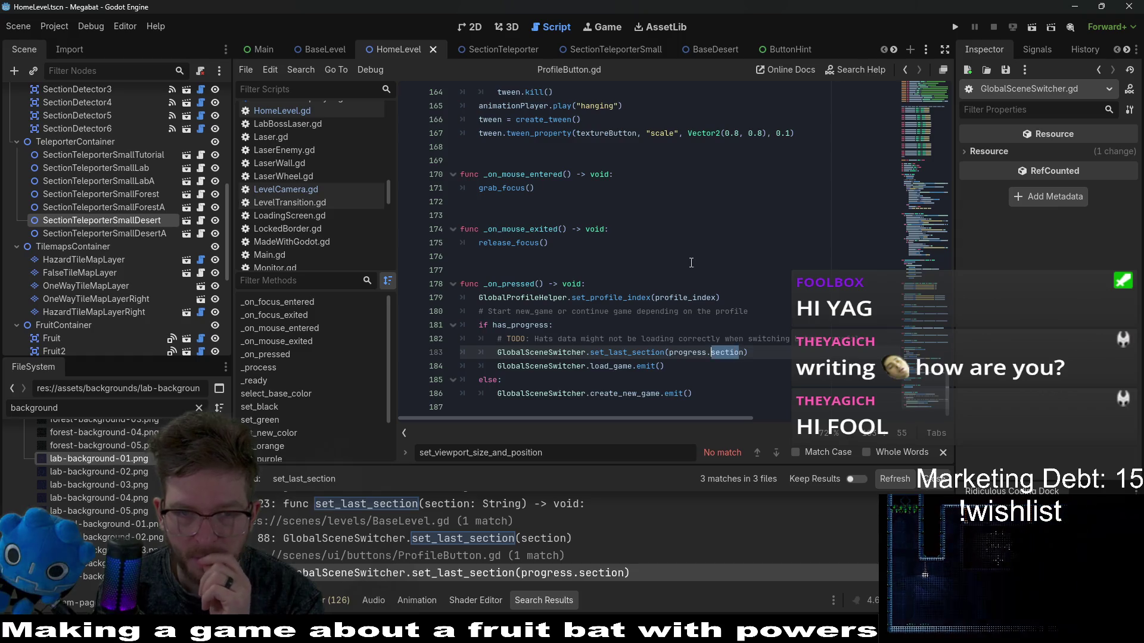
pyautogui.scroll(4, 737, 357)
pyautogui.scroll(-4, 725, 370)
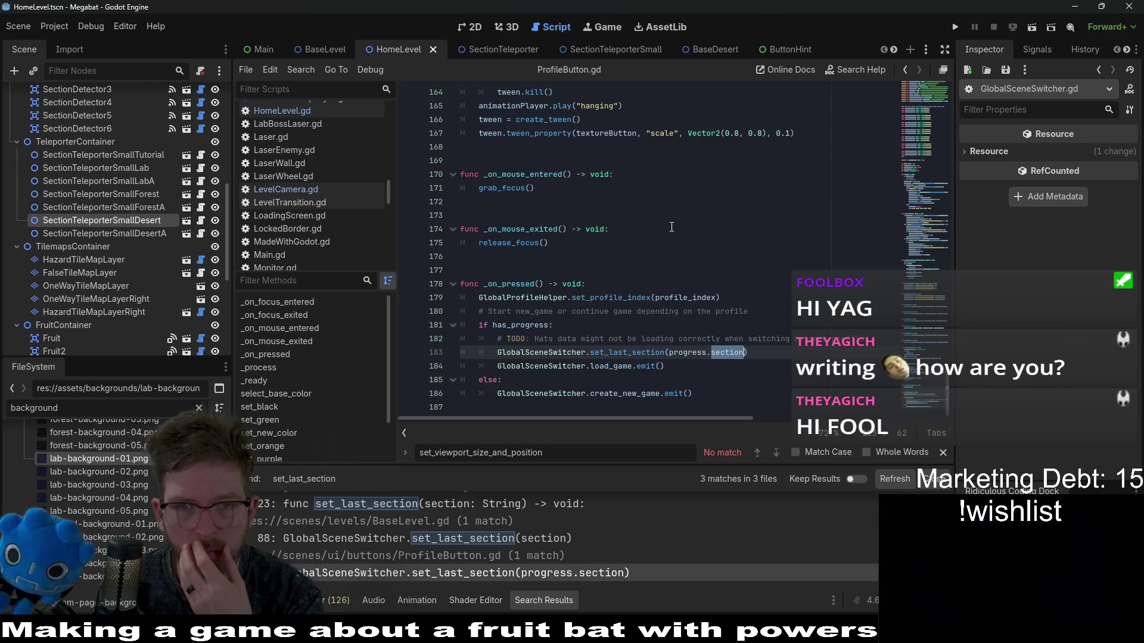
pyautogui.scroll(12, 709, 334)
pyautogui.scroll(4, 672, 227)
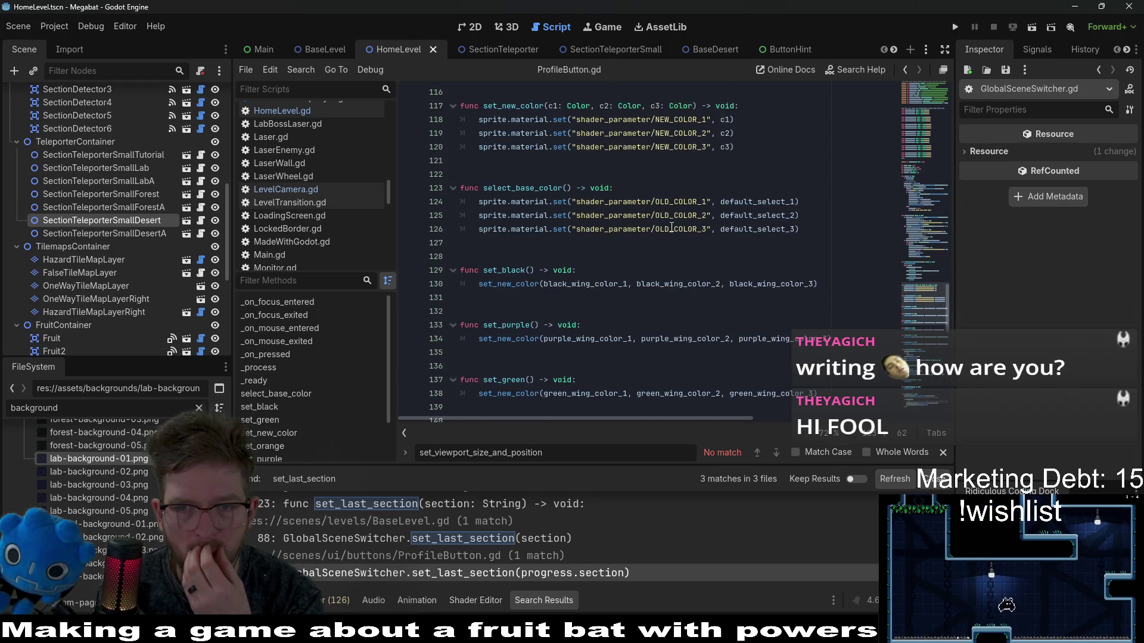
pyautogui.scroll(-16, 672, 227)
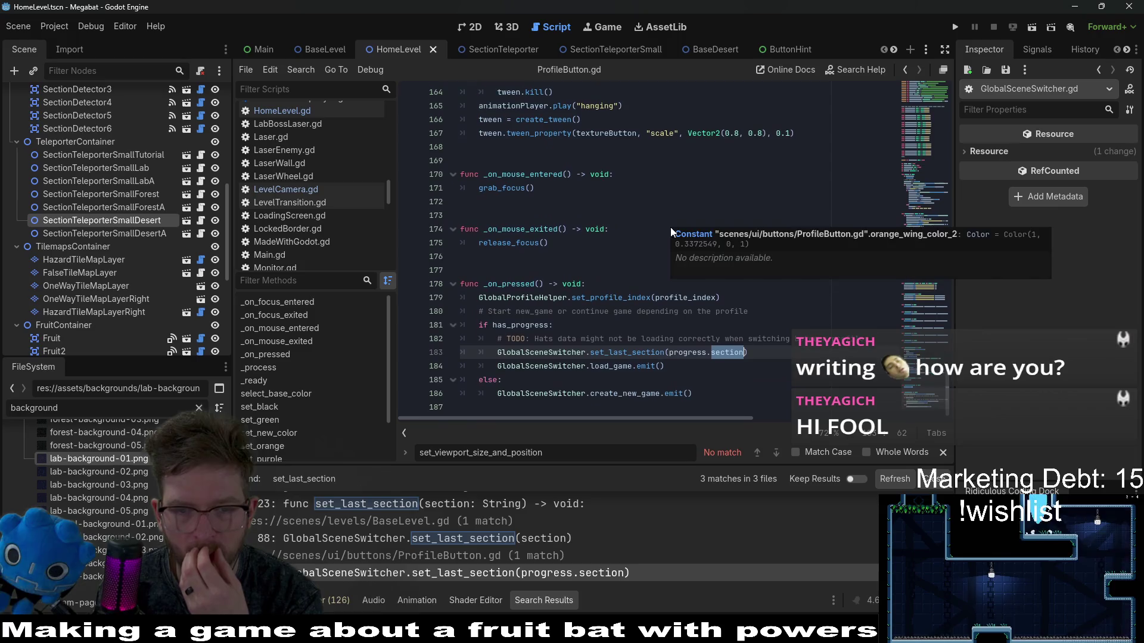
# Step: Trace progress to its declaration and inspect has_profile_data and get_player_progress in _ready
pyautogui.doubleClick(685, 353)
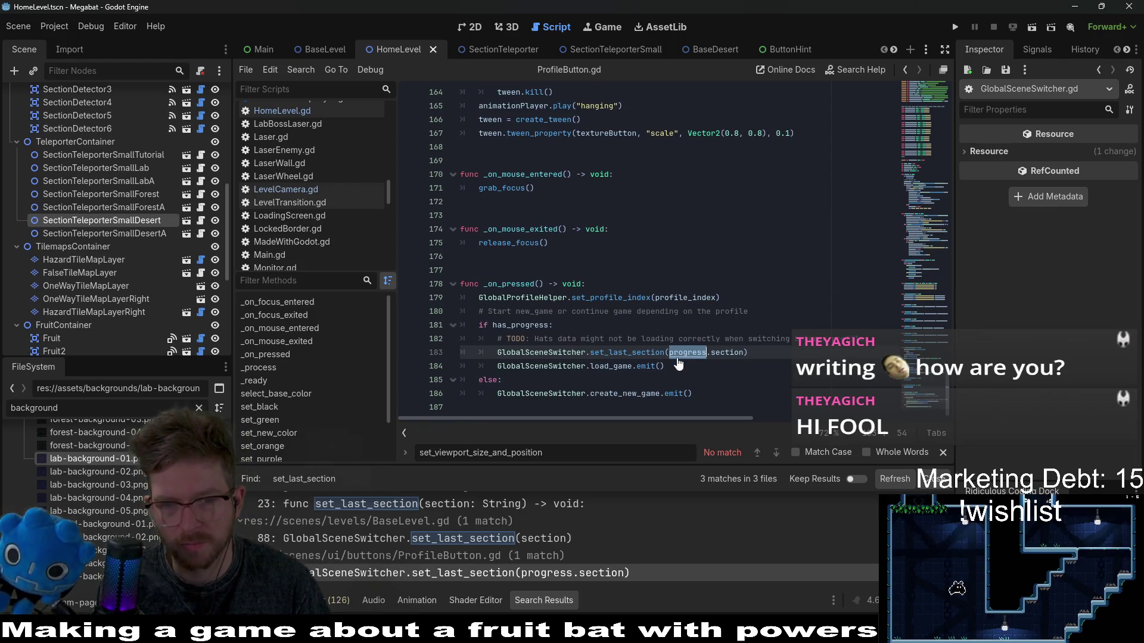
pyautogui.keyDown('ctrl'); pyautogui.click(678, 359); pyautogui.keyUp('ctrl')
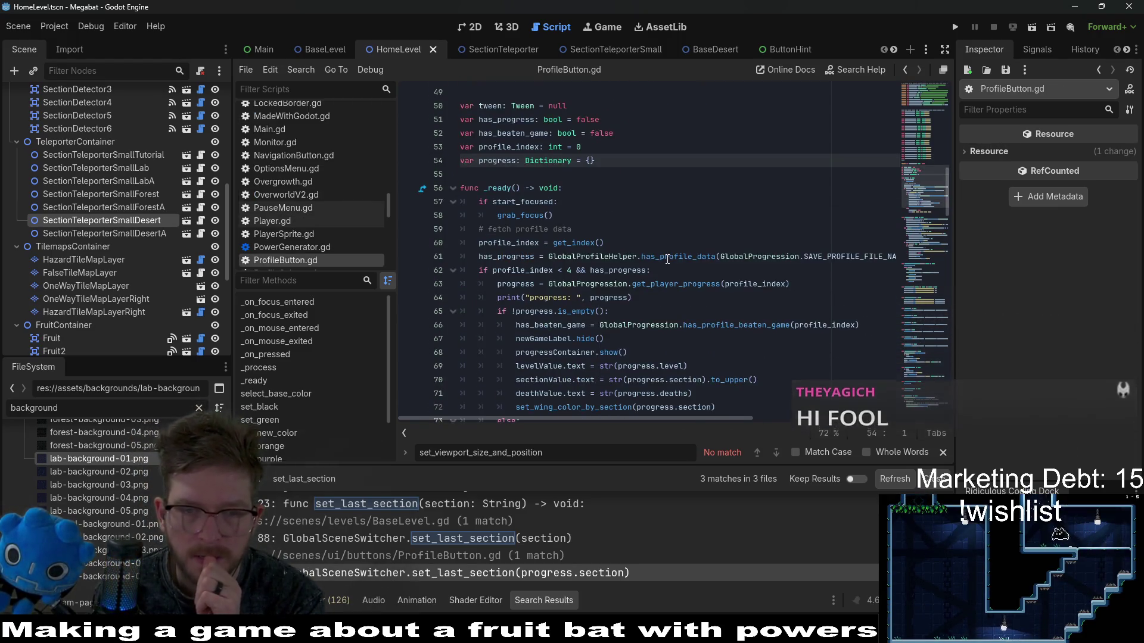
pyautogui.click(696, 264)
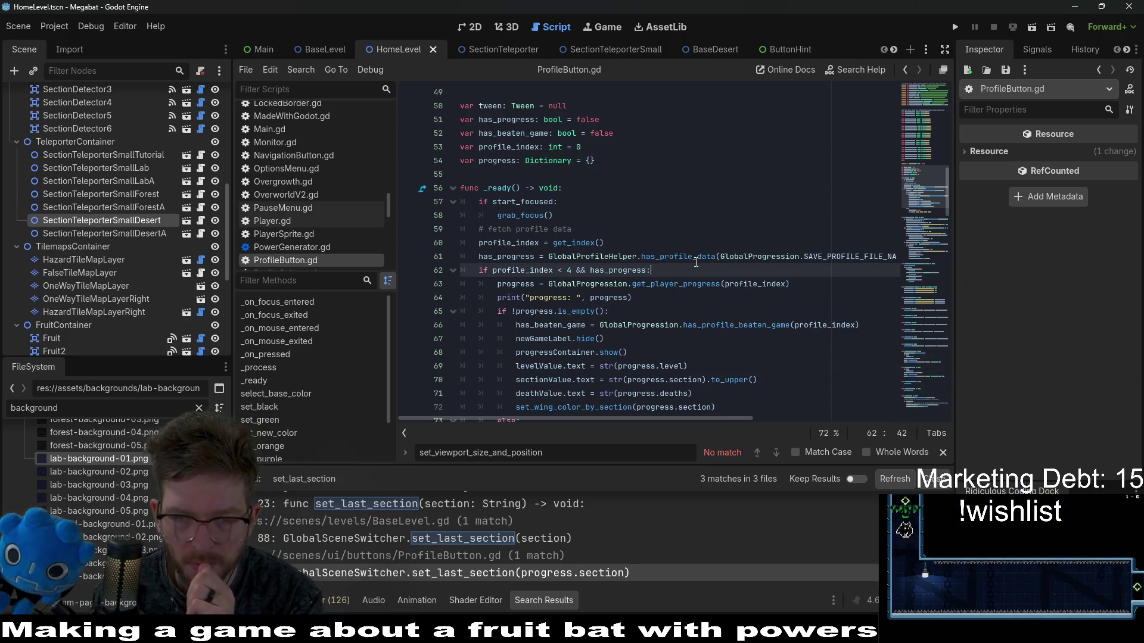
pyautogui.doubleClick(696, 261)
pyautogui.doubleClick(687, 290)
pyautogui.scroll(-2, 686, 288)
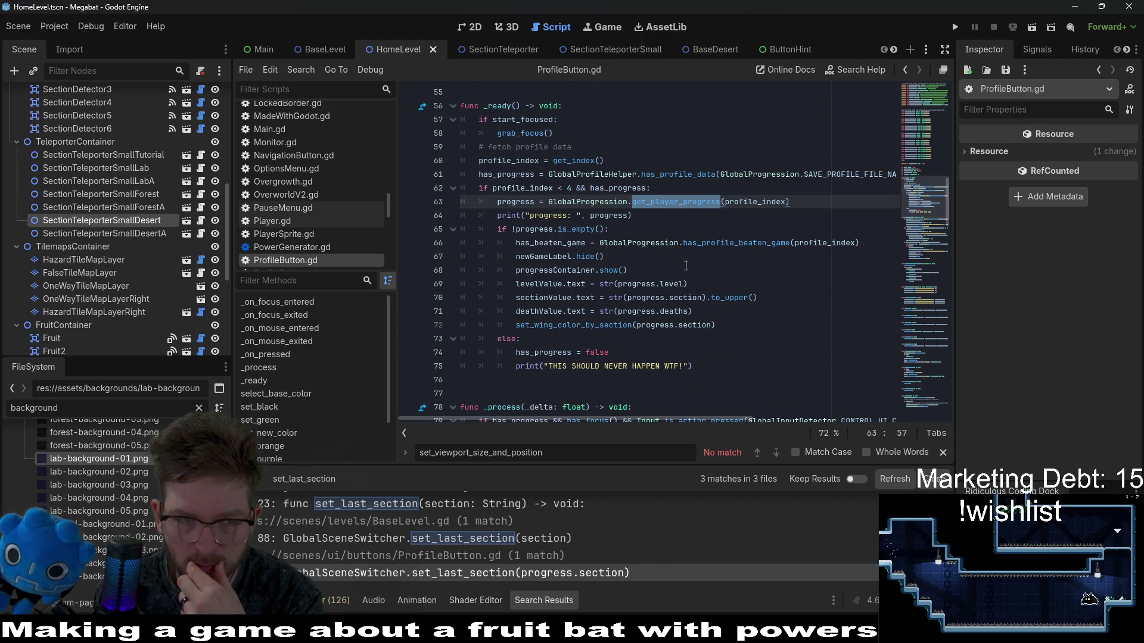
# Step: Open GlobalConstants.gd and step through SECTION_1_A matches down to line 376
pyautogui.hotkey('shift', 'alt', 'o')
pyautogui.write('gl')
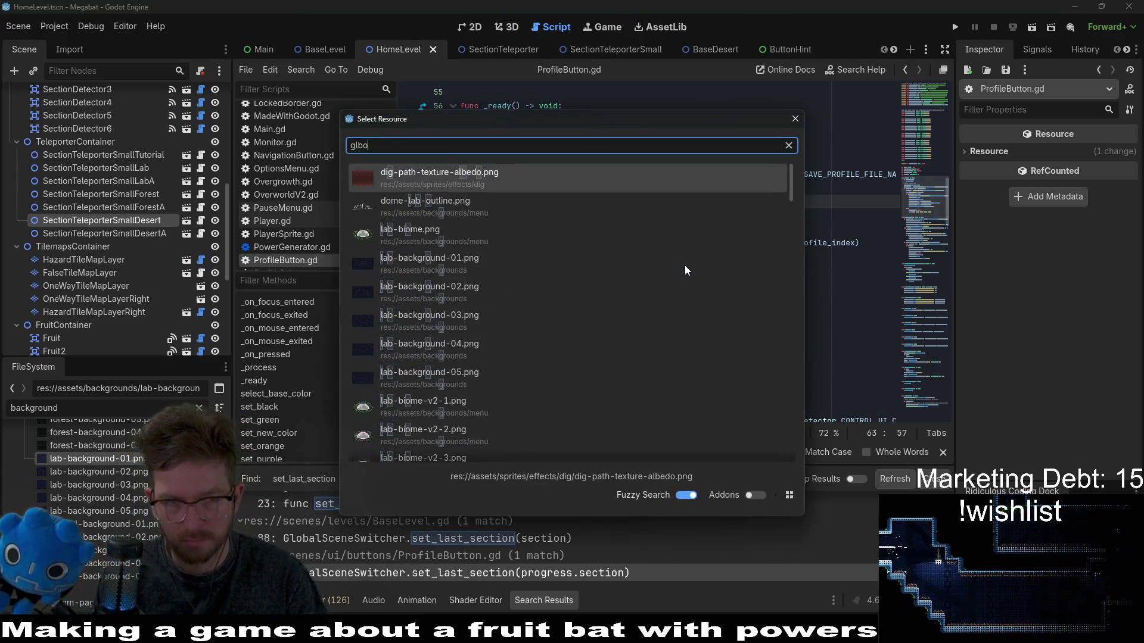
pyautogui.write('obalconst')
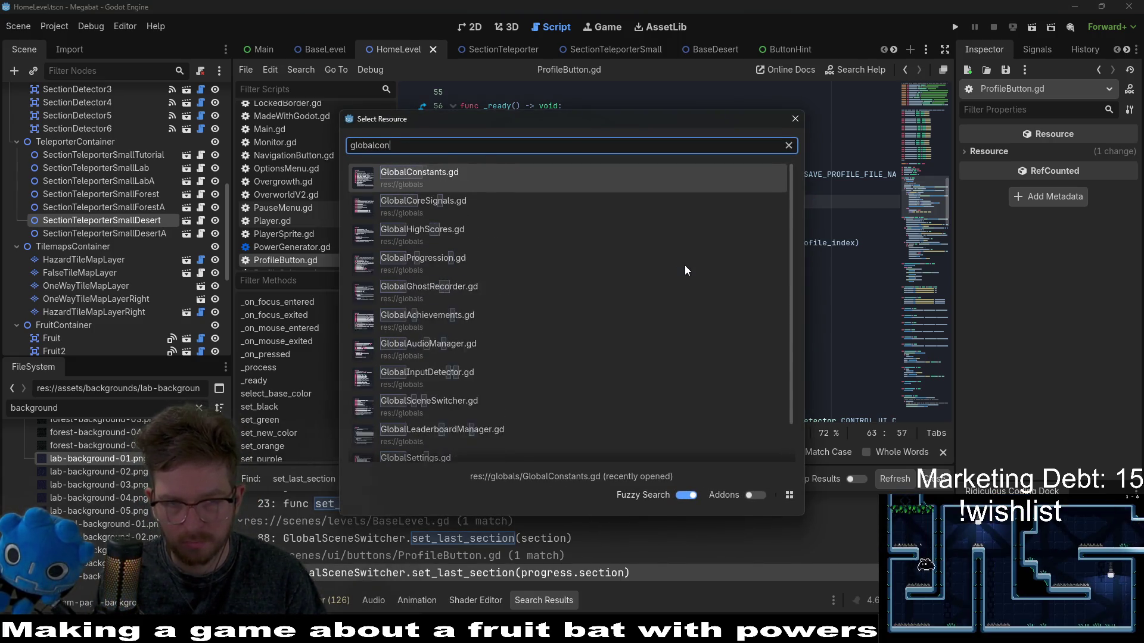
pyautogui.press('Return')
pyautogui.scroll(-3, 686, 266)
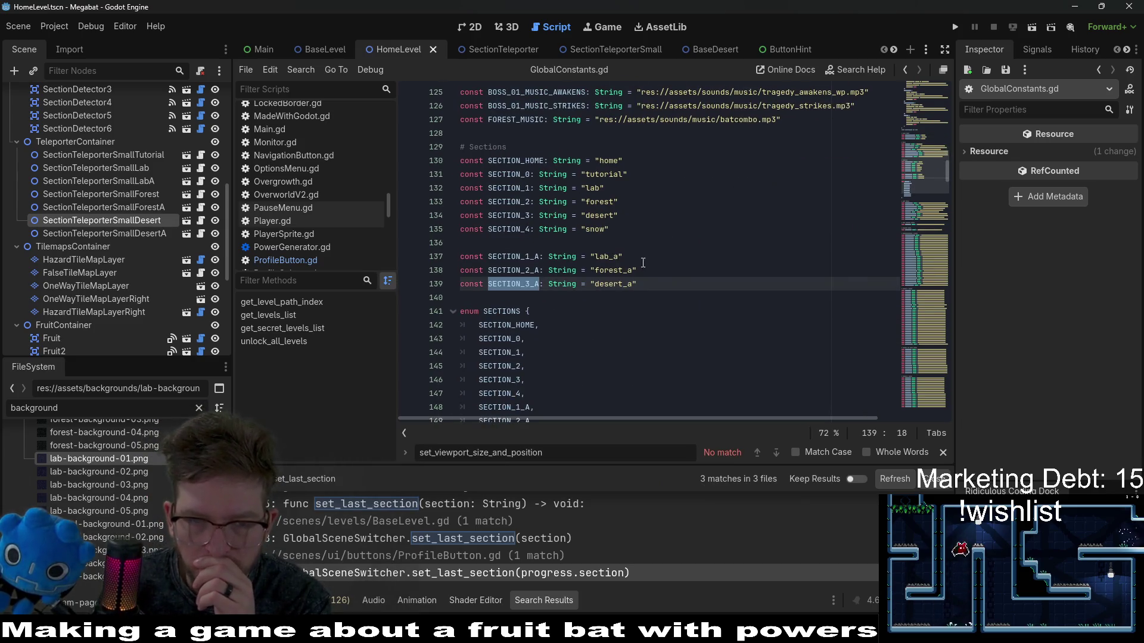
pyautogui.doubleClick(519, 257)
pyautogui.hotkey('ctrl', 'f')
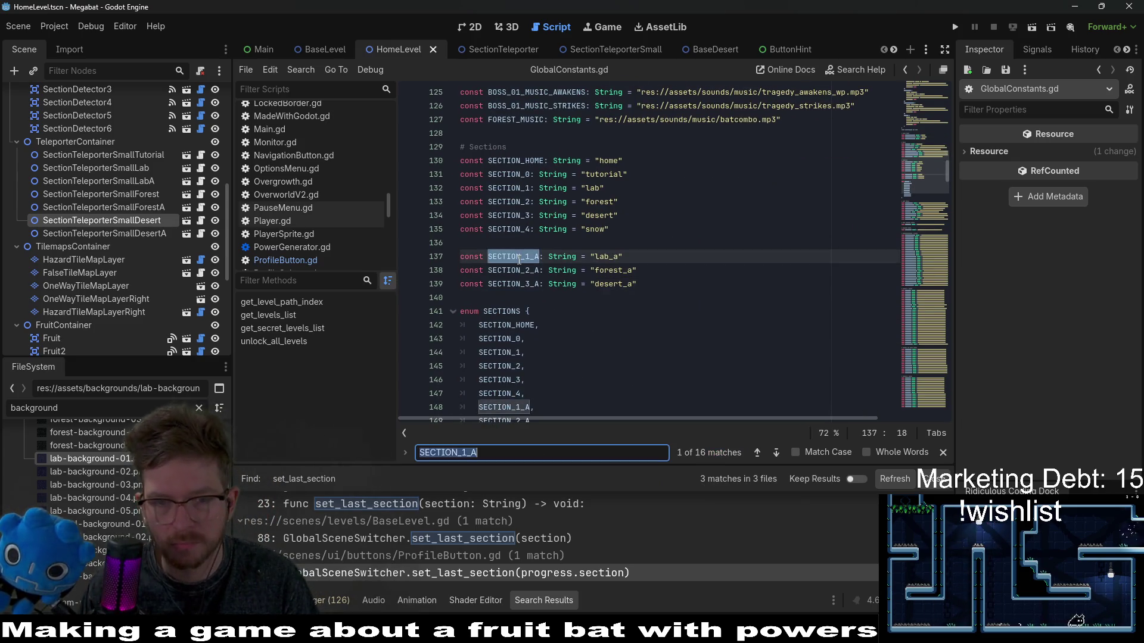
pyautogui.press('Return')
pyautogui.press('Return')
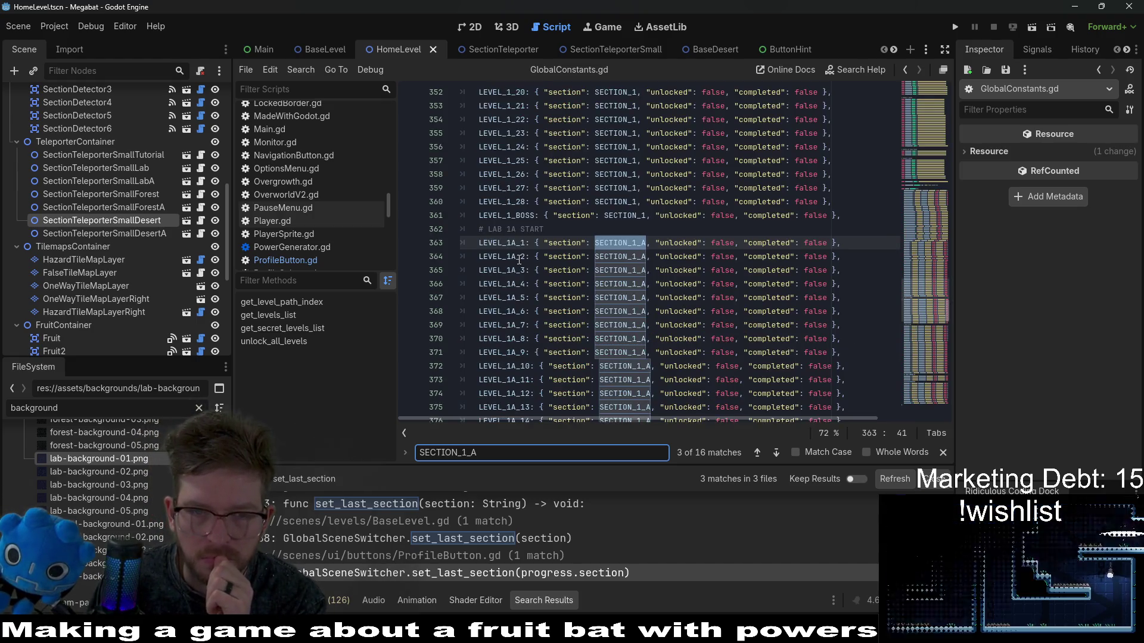
pyautogui.press('Return')
pyautogui.press('Return')
pyautogui.press('Return')
pyautogui.press('Return')
pyautogui.press('Return')
pyautogui.press('Return')
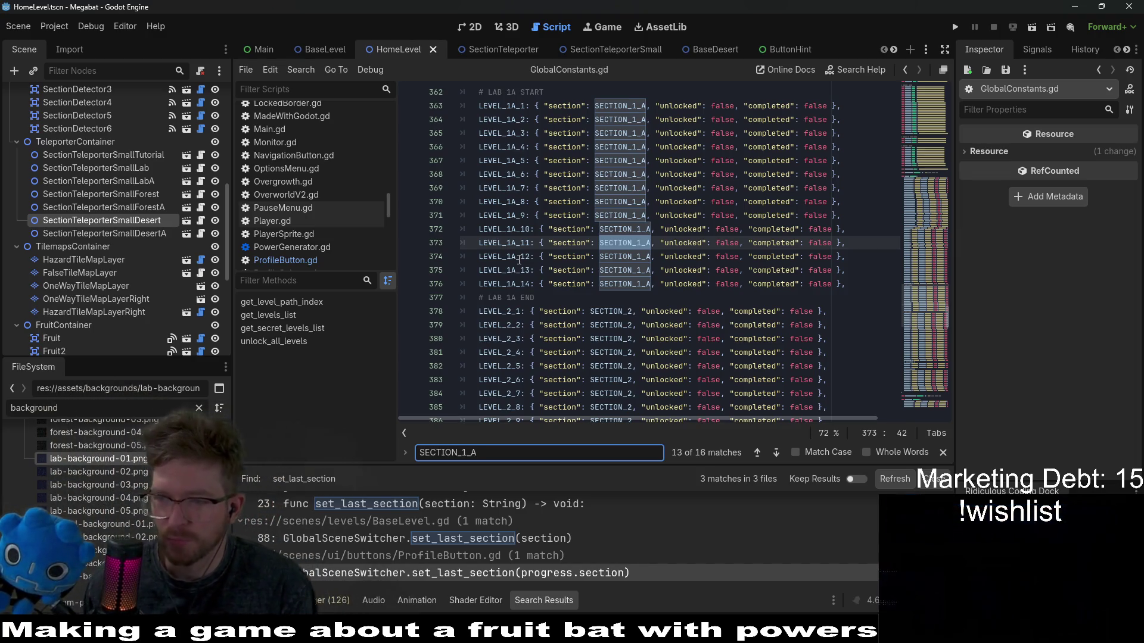
pyautogui.click(748, 285)
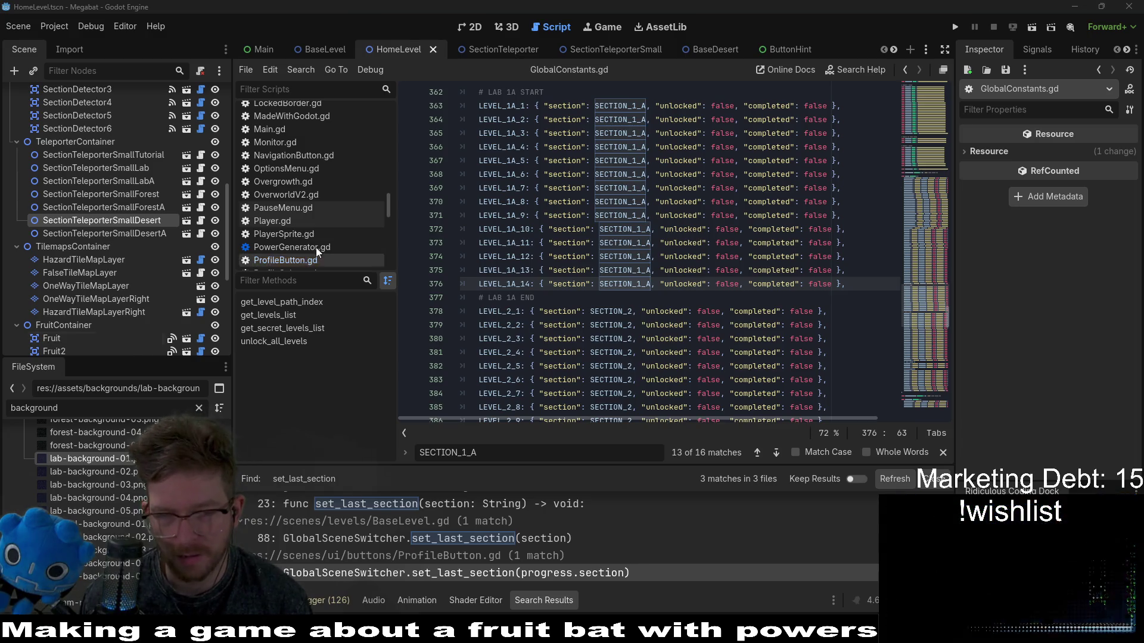
pyautogui.click(640, 285)
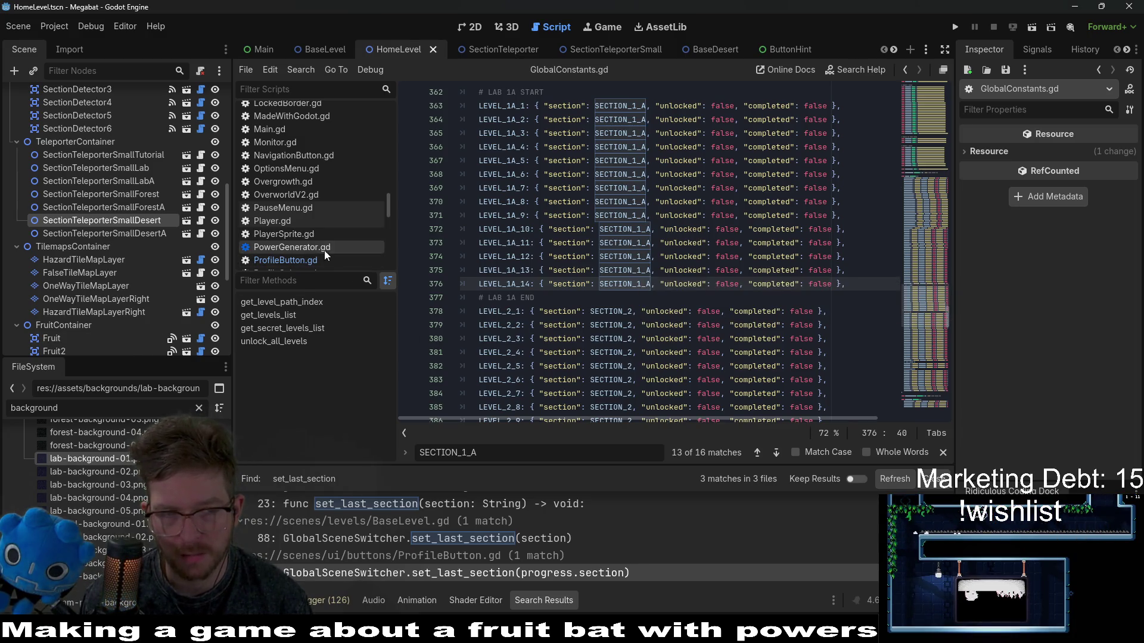
# Step: Recheck the progress print on line 64 of ProfileButton.gd, then bring up the BaseLevel scene
pyautogui.click(303, 262)
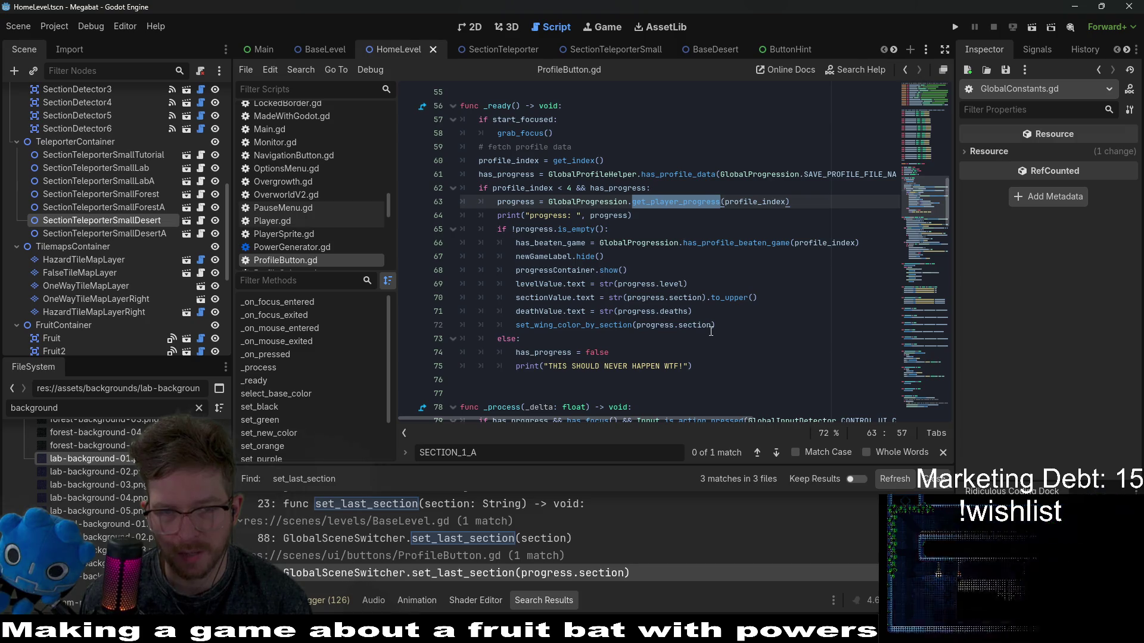
pyautogui.click(669, 214)
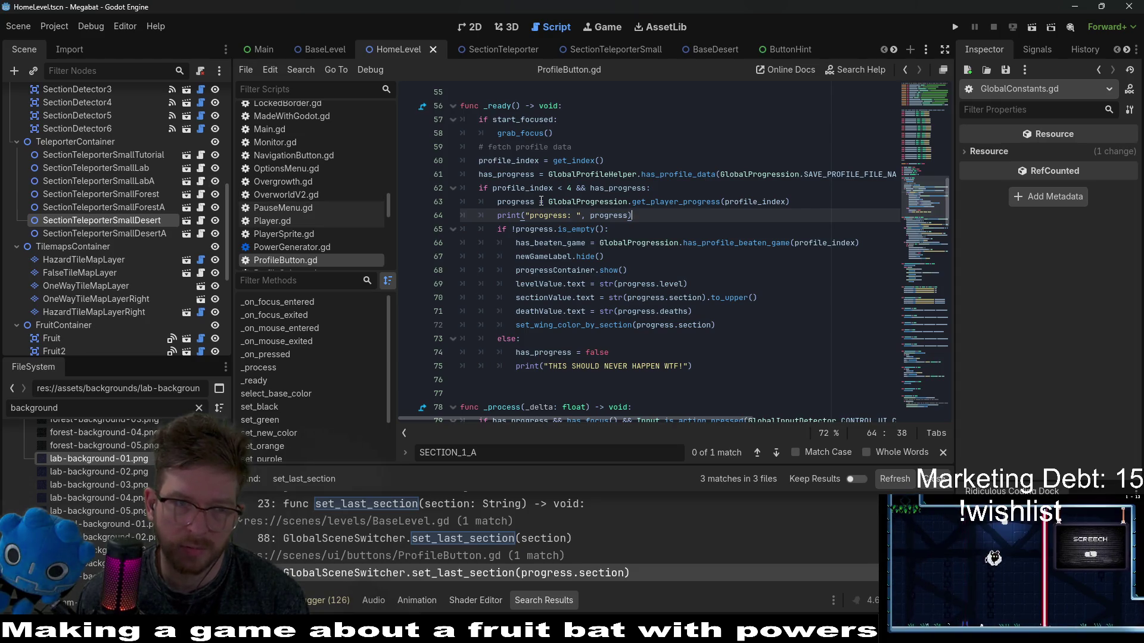
pyautogui.click(316, 50)
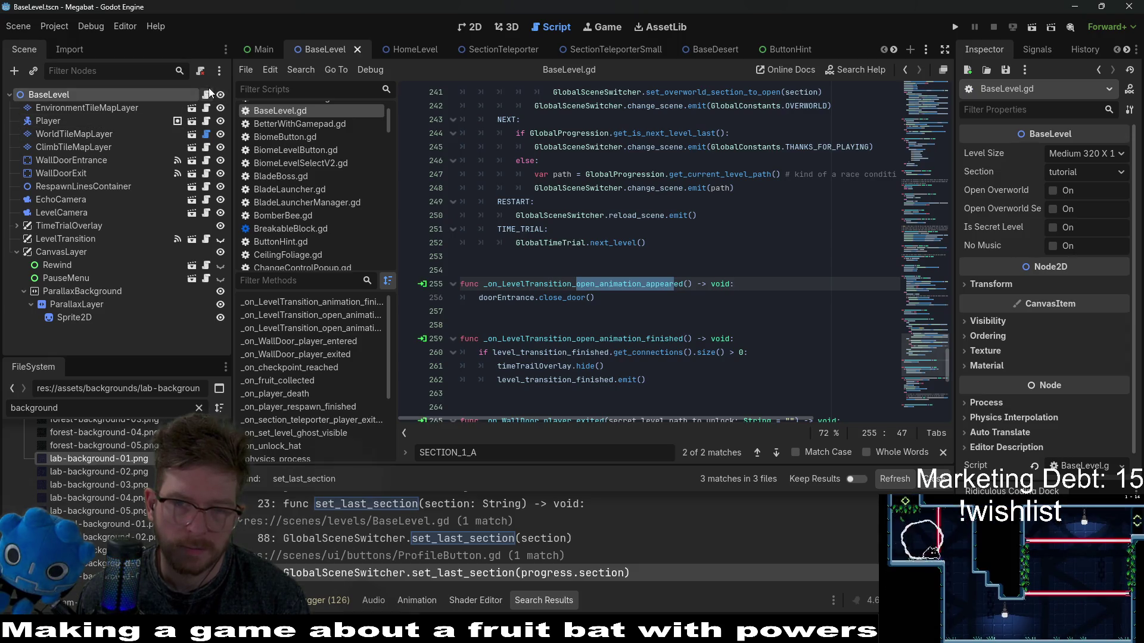
# Step: Review BaseLevel.gd's set_last_section call on line 88 and the GlobalConstants reference on line 109
pyautogui.scroll(4, 559, 167)
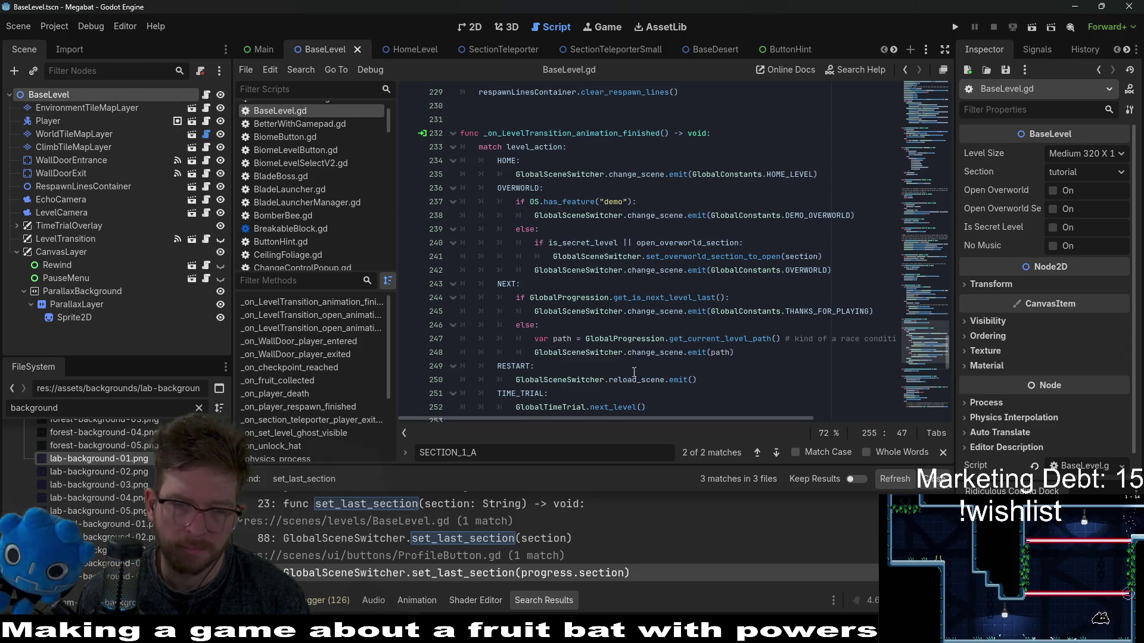
pyautogui.click(462, 536)
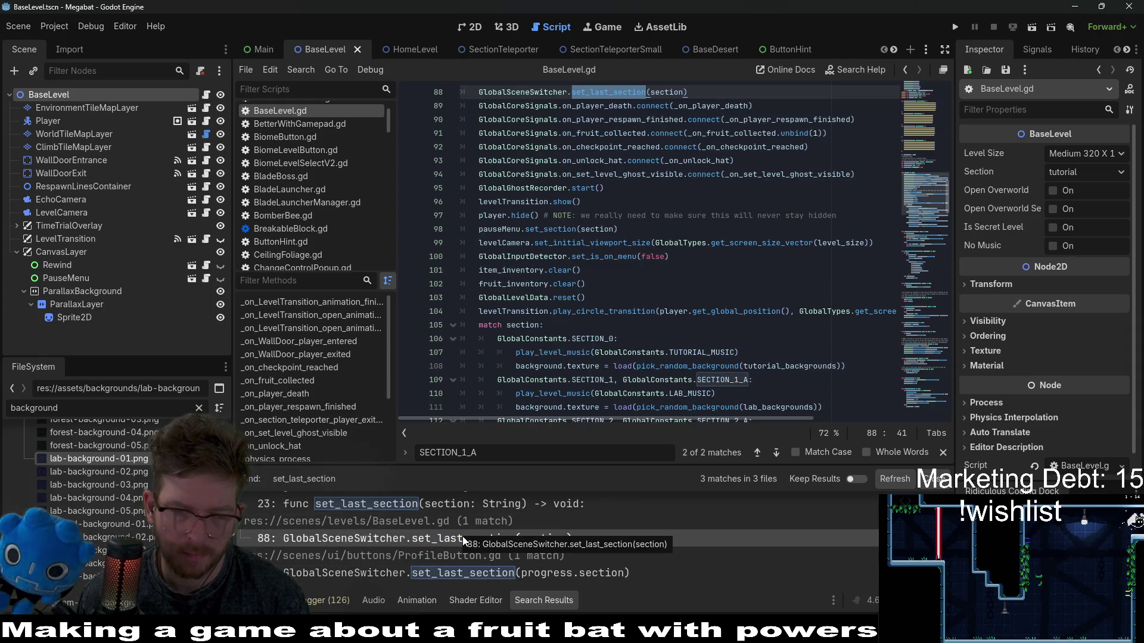
pyautogui.scroll(-2, 603, 304)
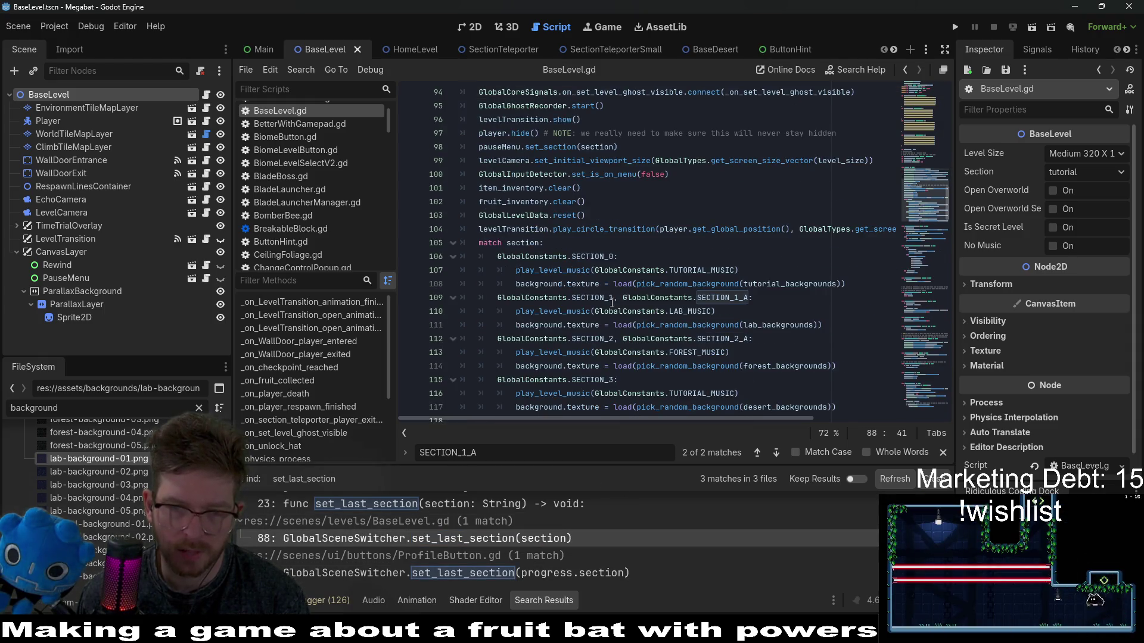
pyautogui.doubleClick(657, 298)
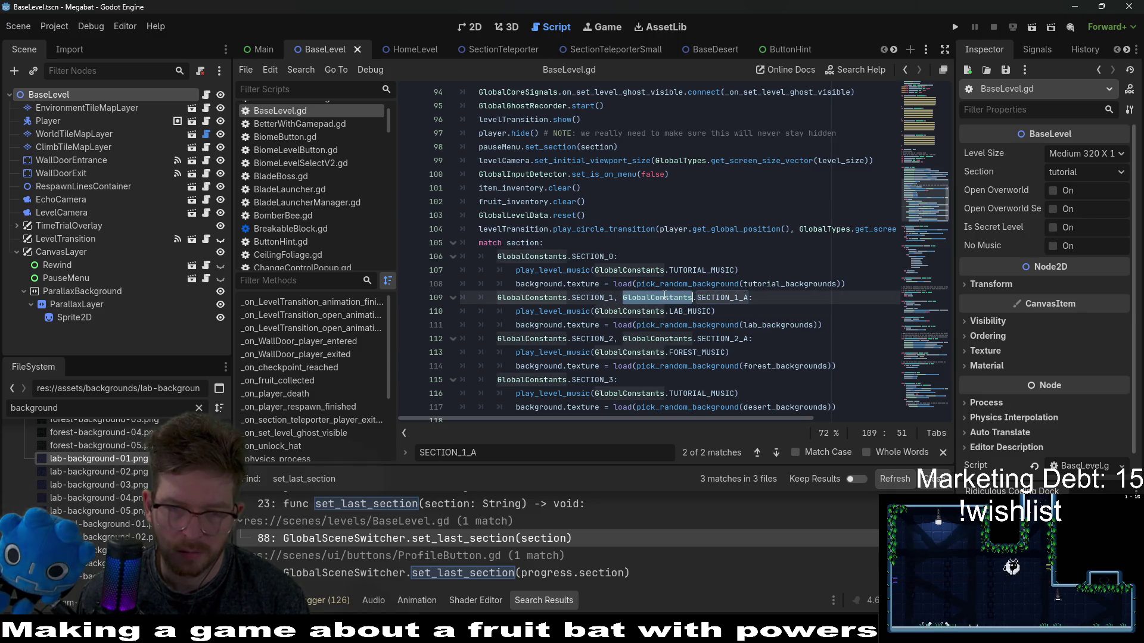
pyautogui.click(446, 538)
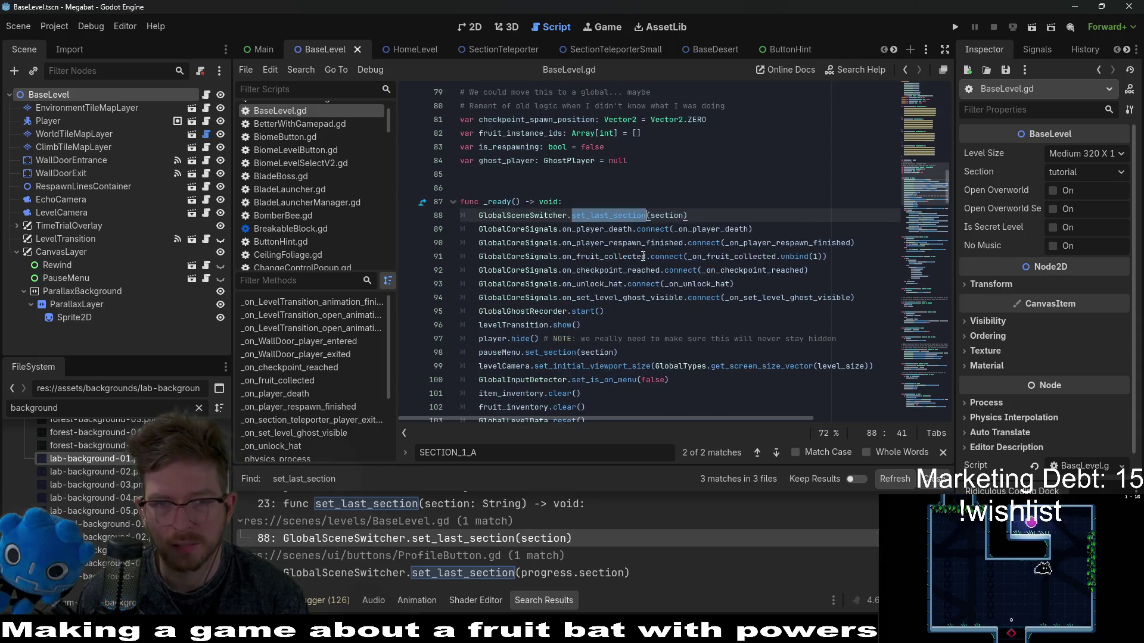
pyautogui.doubleClick(667, 256)
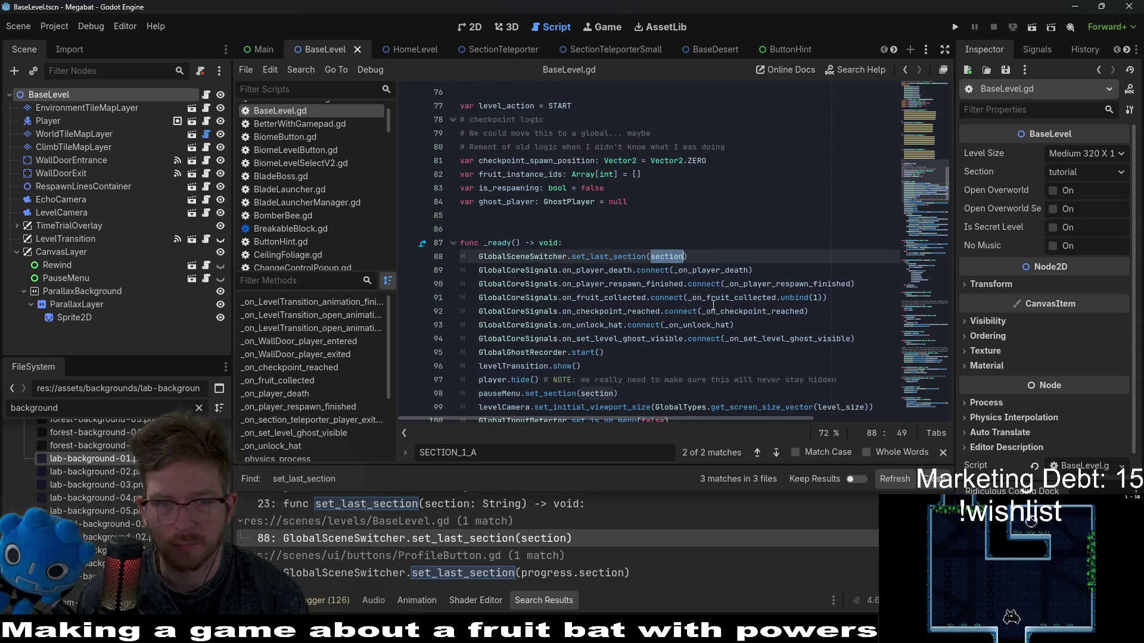
pyautogui.scroll(3, 712, 306)
pyautogui.scroll(15, 713, 306)
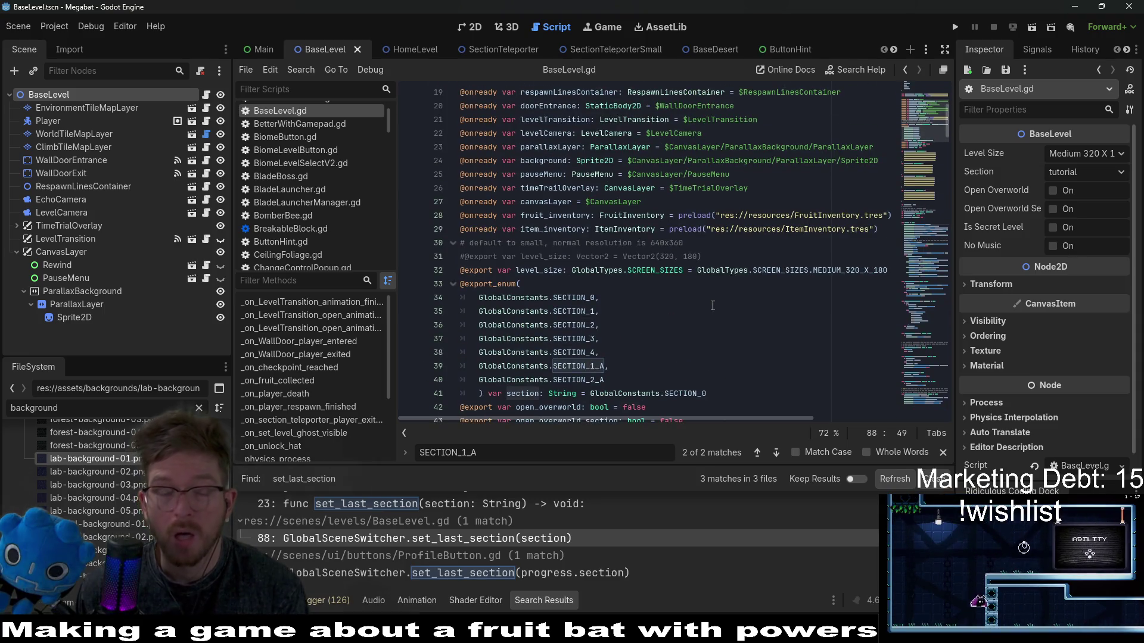
pyautogui.click(644, 381)
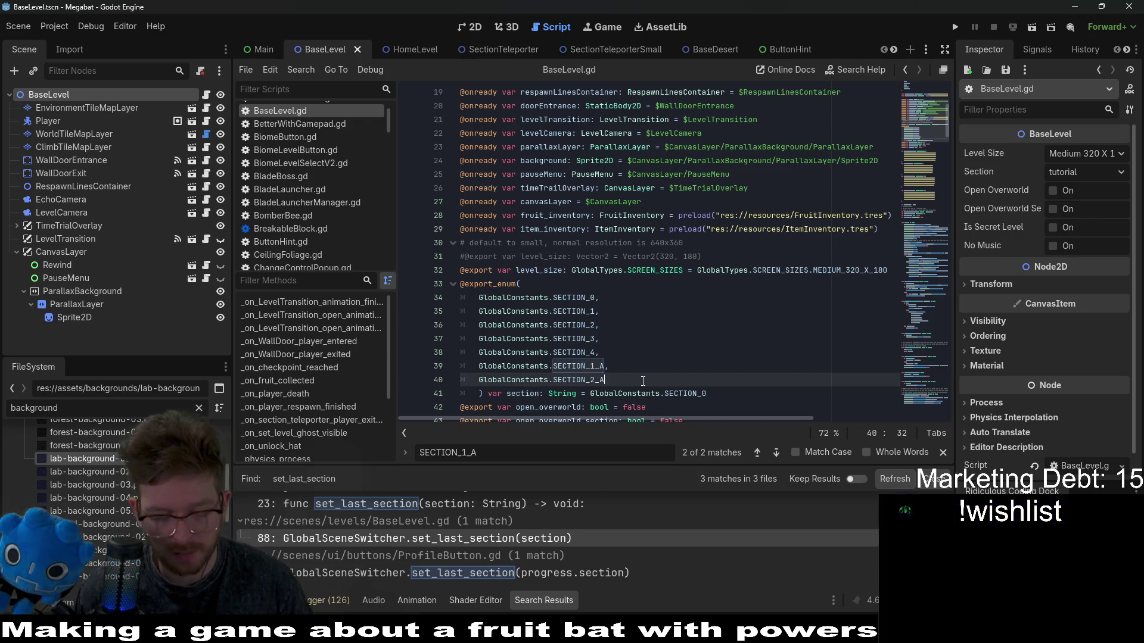
pyautogui.moveTo(637, 374); pyautogui.dragTo(635, 365)
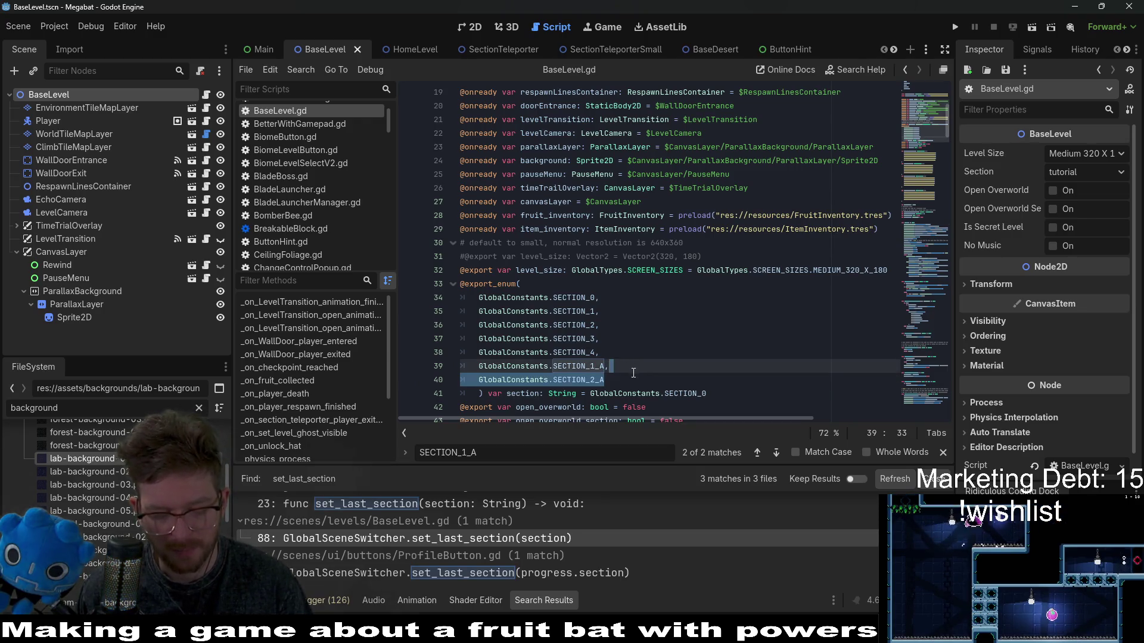
pyautogui.click(622, 381)
pyautogui.write(',')
pyautogui.hotkey('ctrl', 'v')
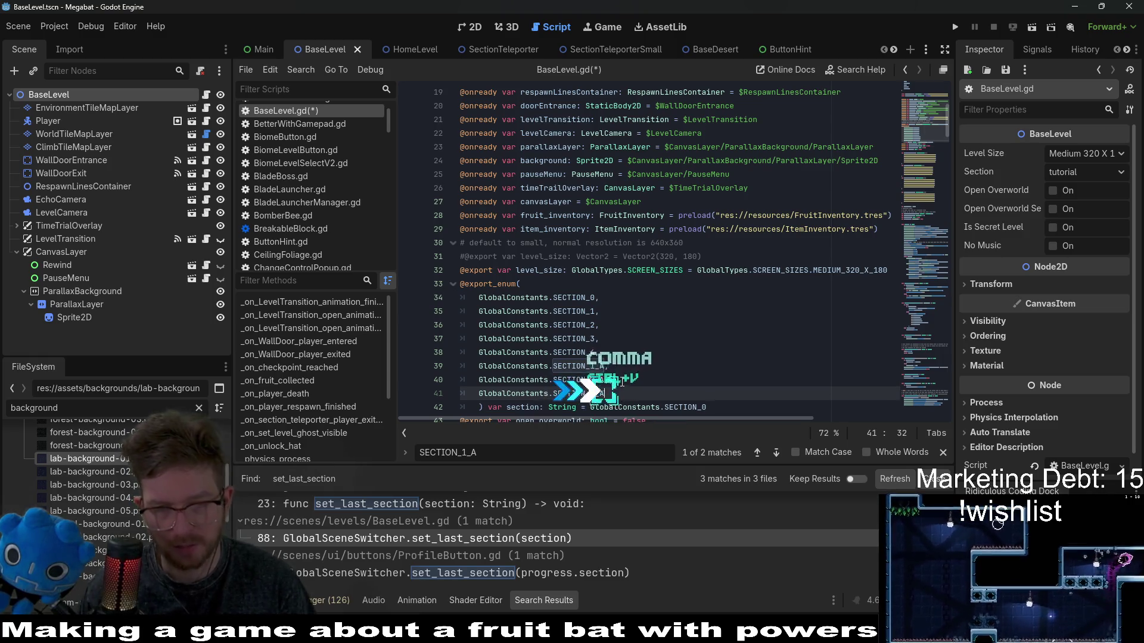
pyautogui.press('BackSpace')
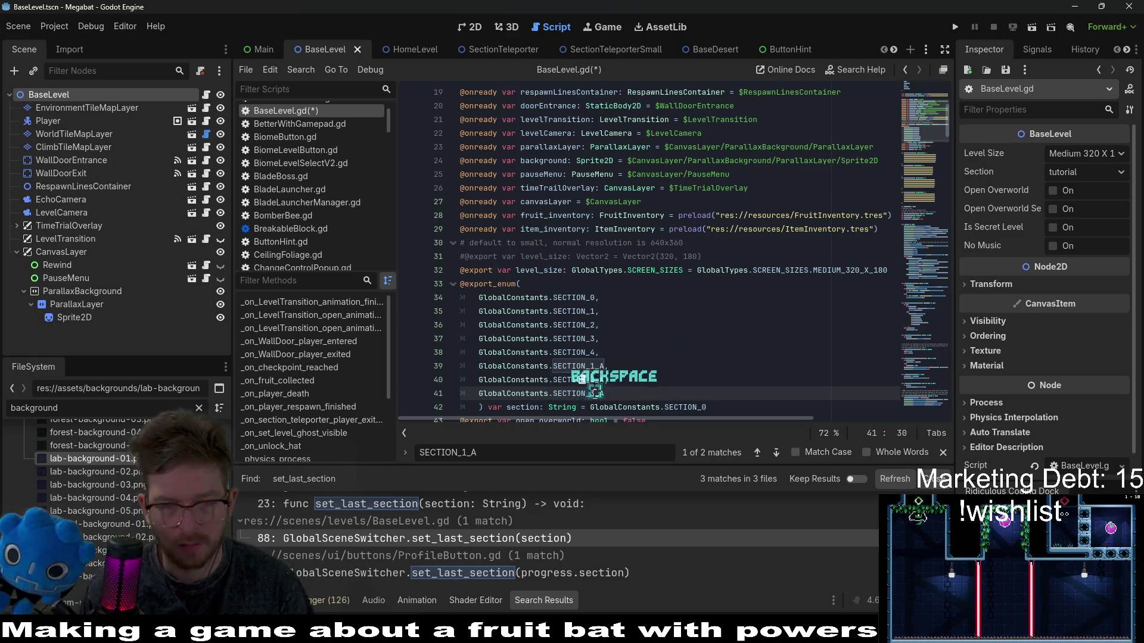
pyautogui.write('3')
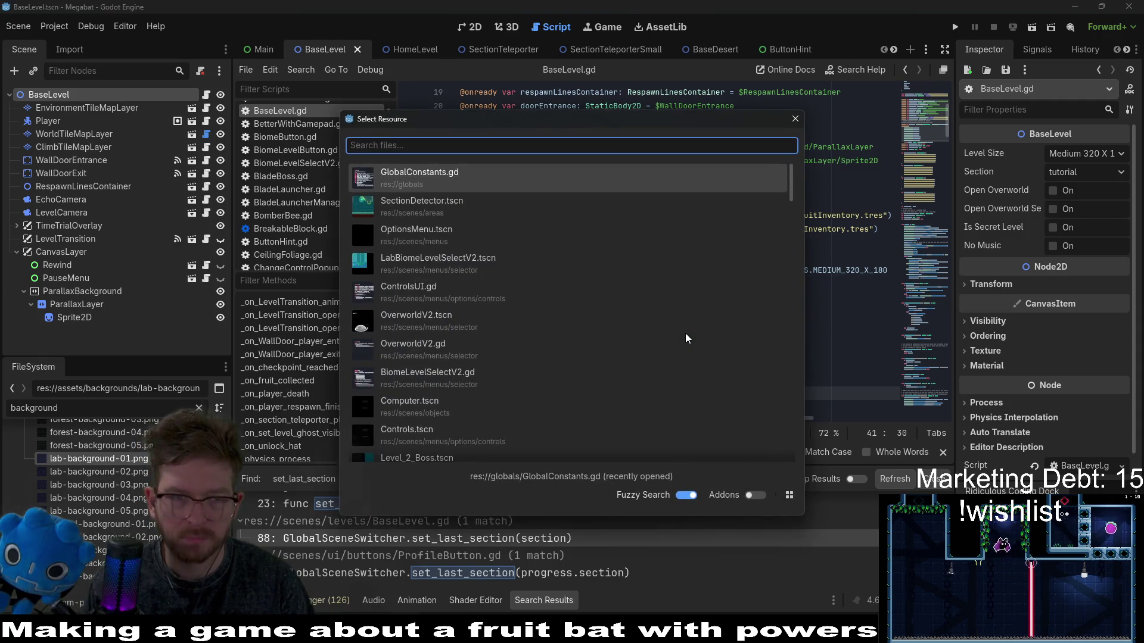
# Step: Open Level_1A_1.tscn and check its BaseLevel root's section in the Inspector
pyautogui.write('le')
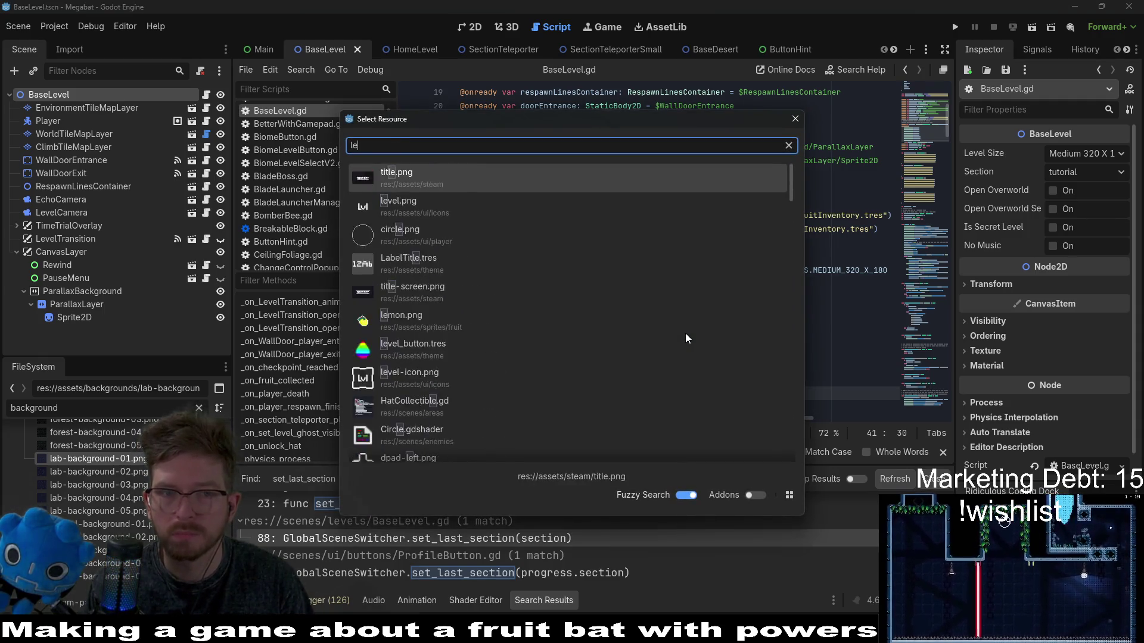
pyautogui.write('vel_1_')
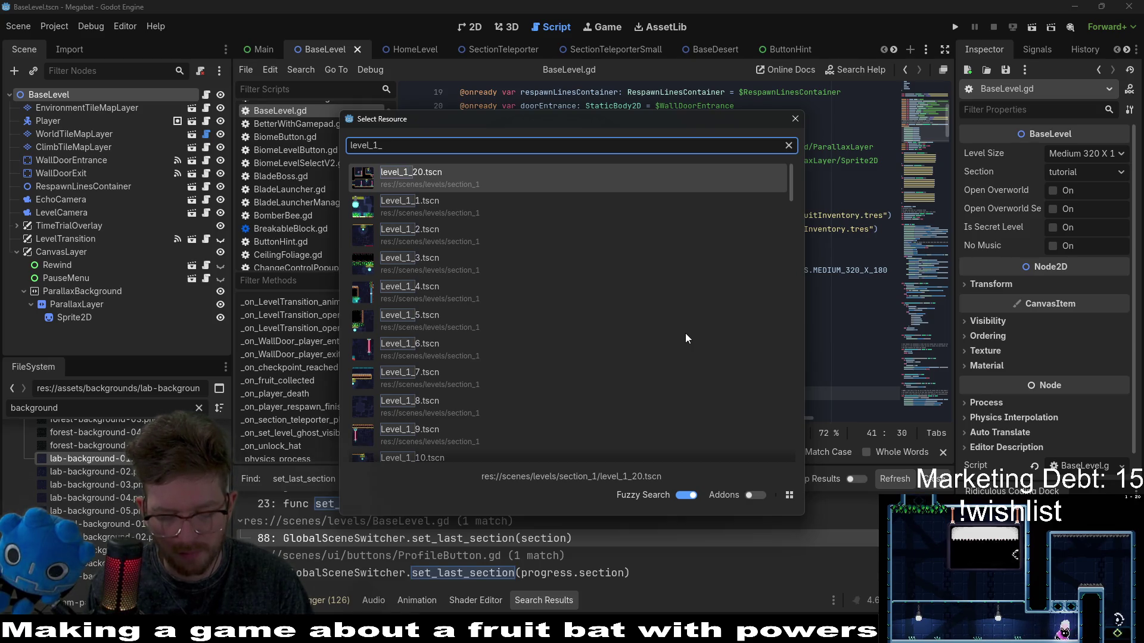
pyautogui.write('a')
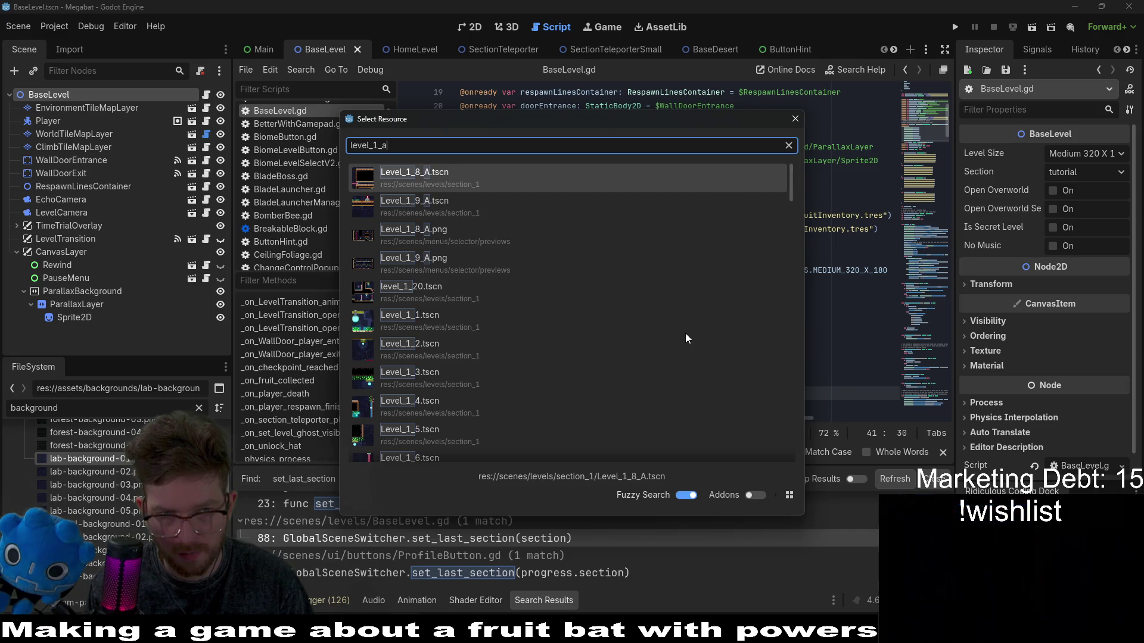
pyautogui.press('BackSpace')
pyautogui.press('BackSpace')
pyautogui.write('a')
pyautogui.press('Return')
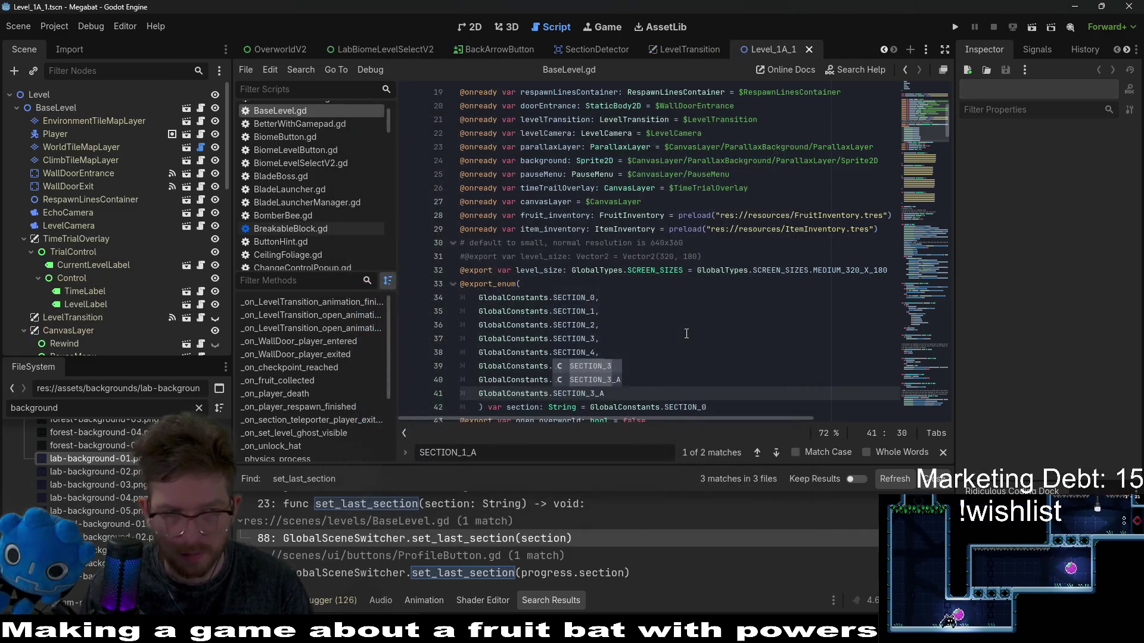
pyautogui.click(56, 107)
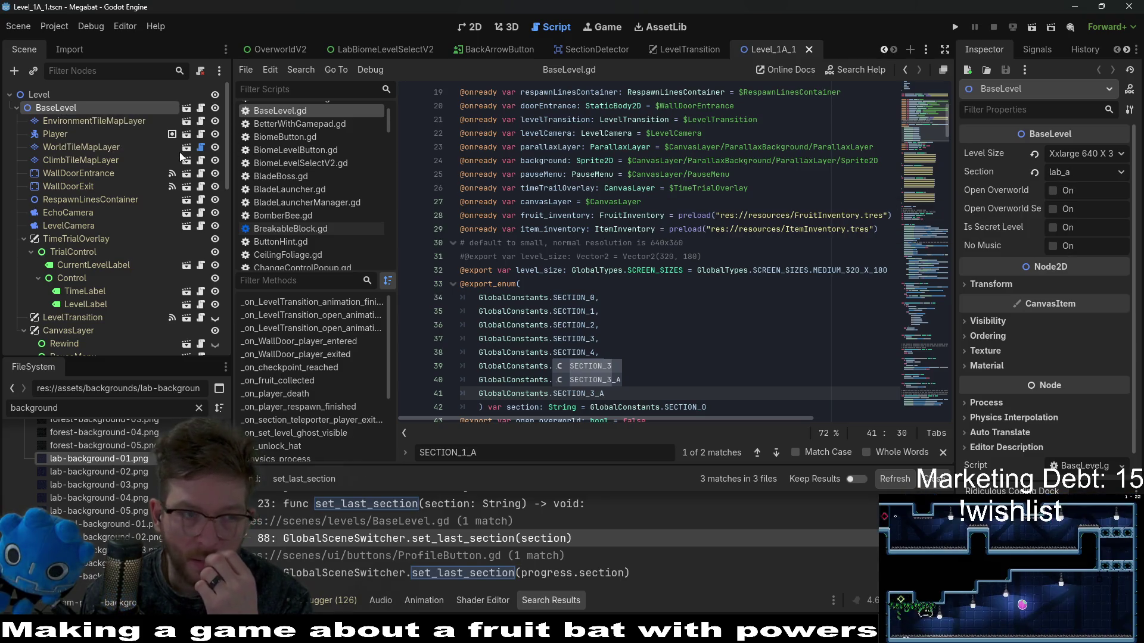
# Step: Open Level_1A_2.tscn and confirm its BaseLevel section is lab_a
pyautogui.hotkey('alt', 'shift', 'o')
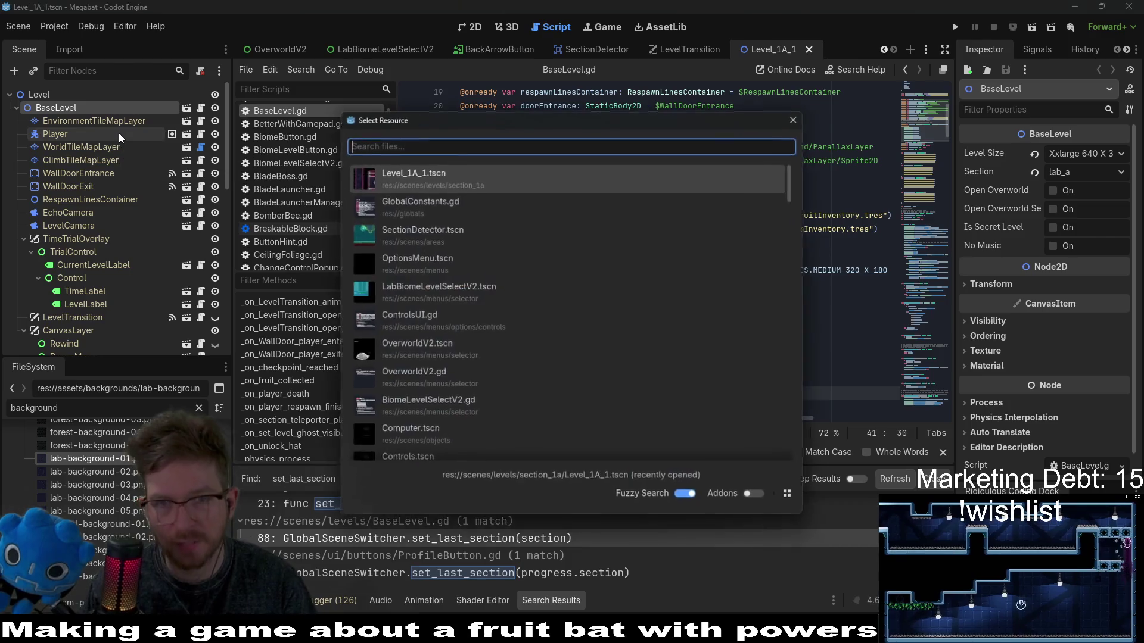
pyautogui.write('level_1a')
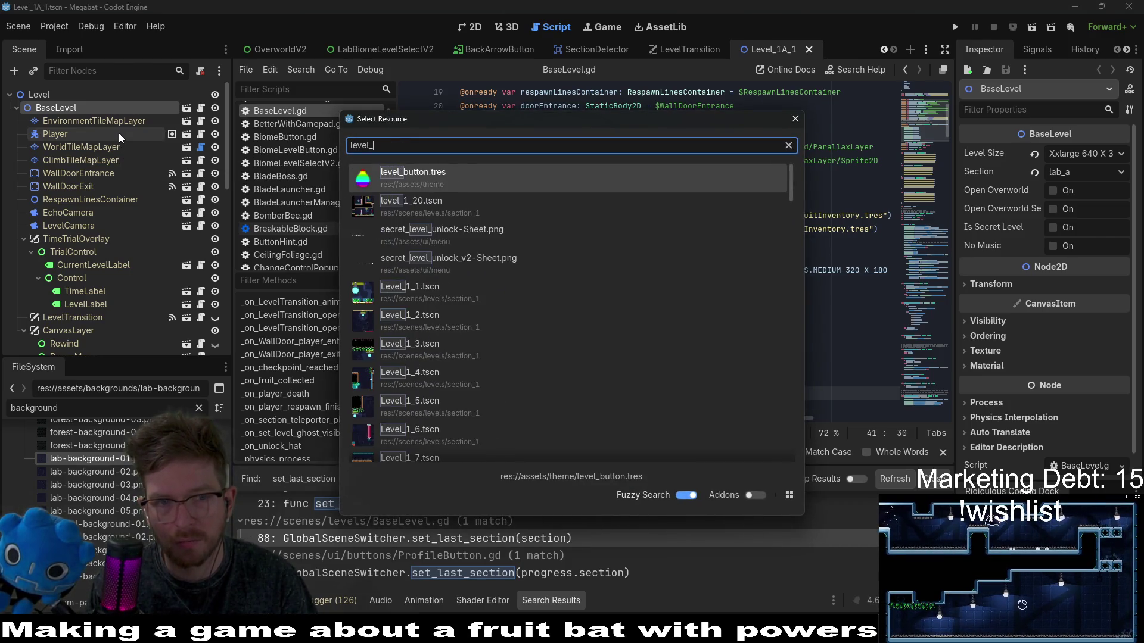
pyautogui.write('_2')
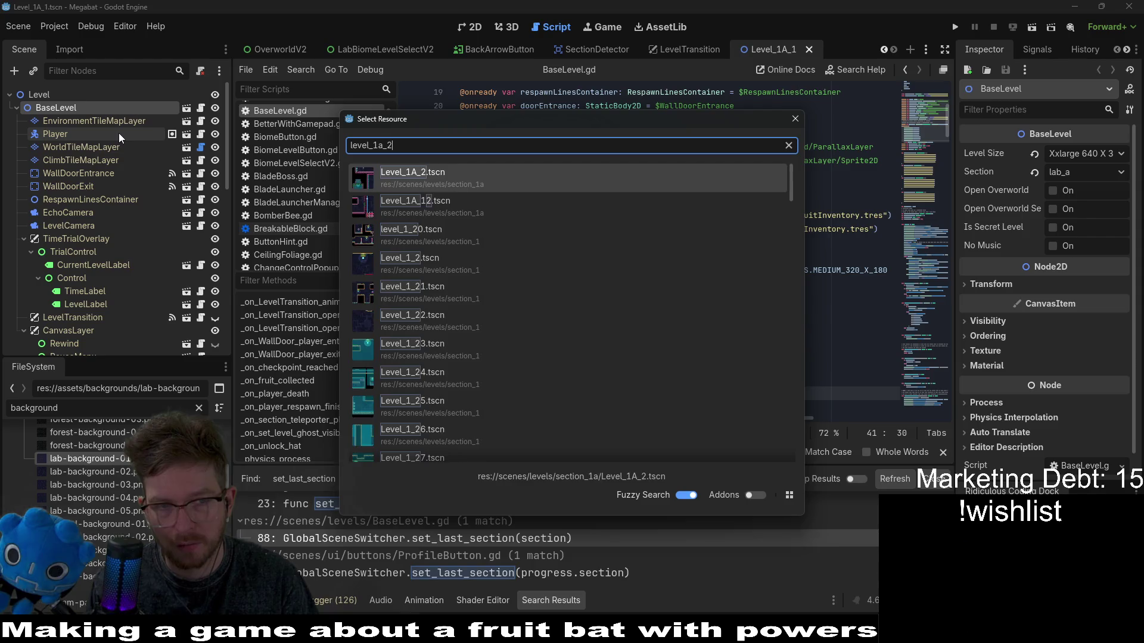
pyautogui.press('Return')
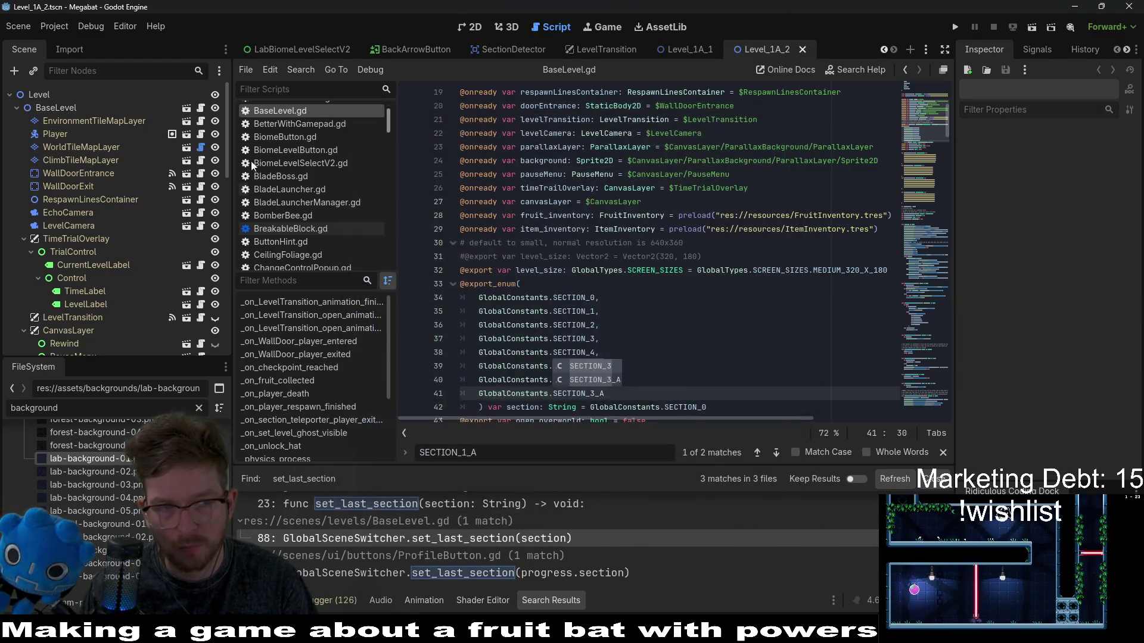
pyautogui.click(44, 111)
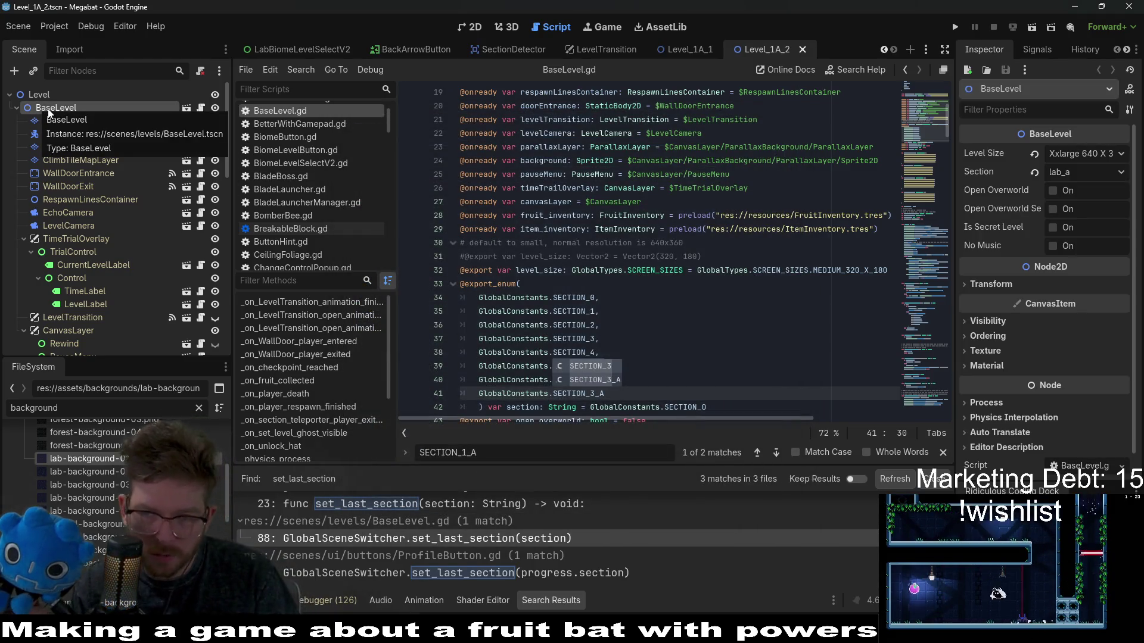
pyautogui.scroll(-5, 596, 298)
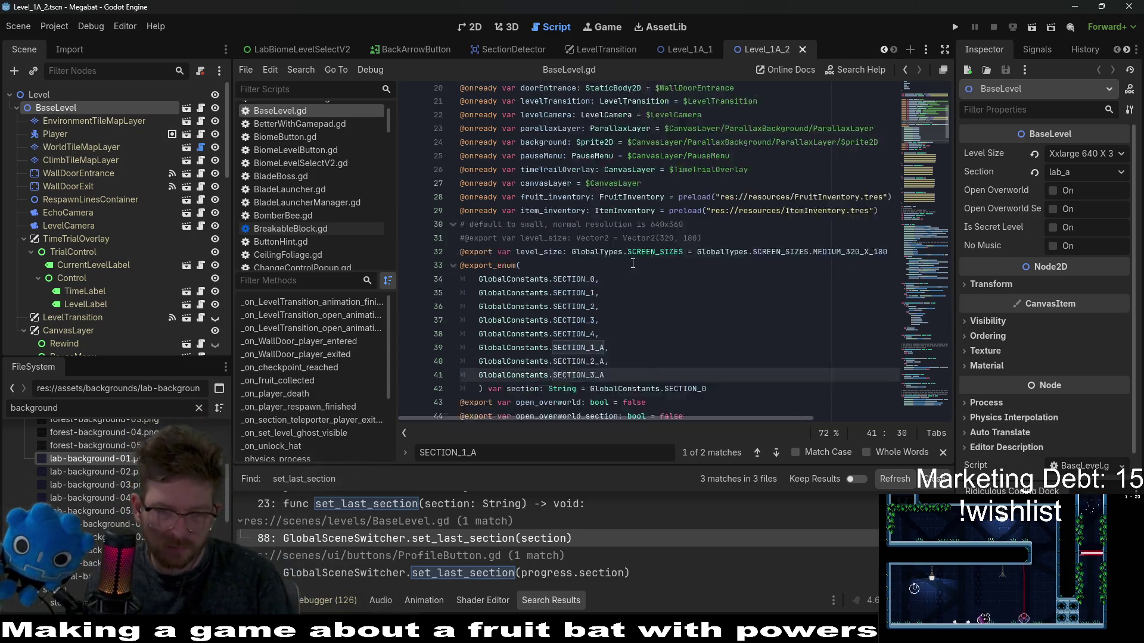
pyautogui.scroll(-7, 700, 338)
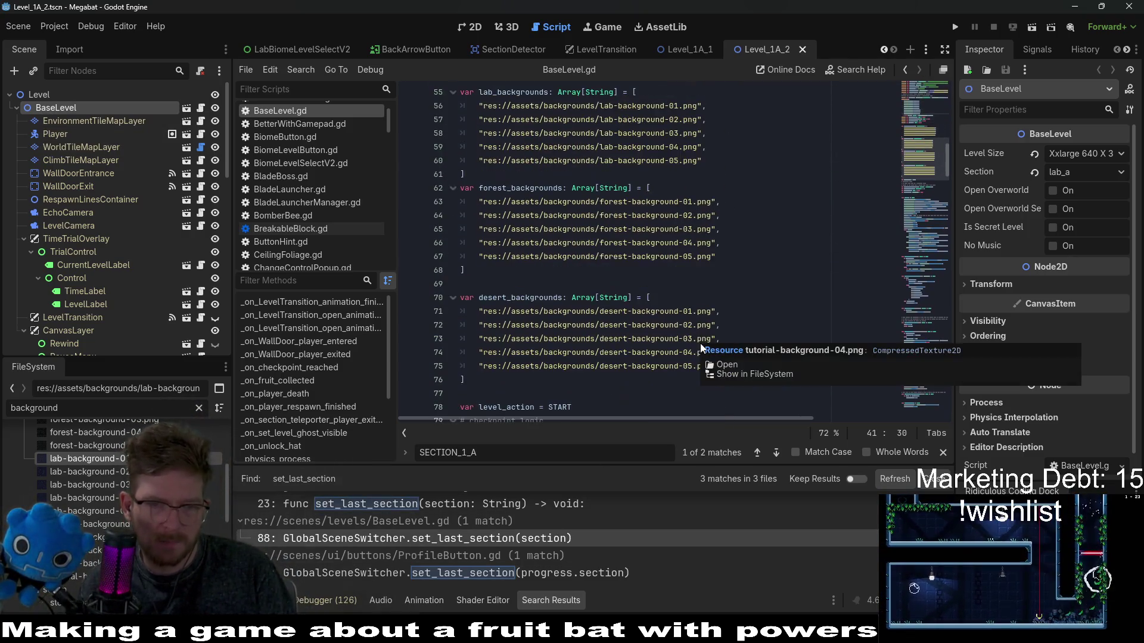
pyautogui.scroll(-5, 700, 339)
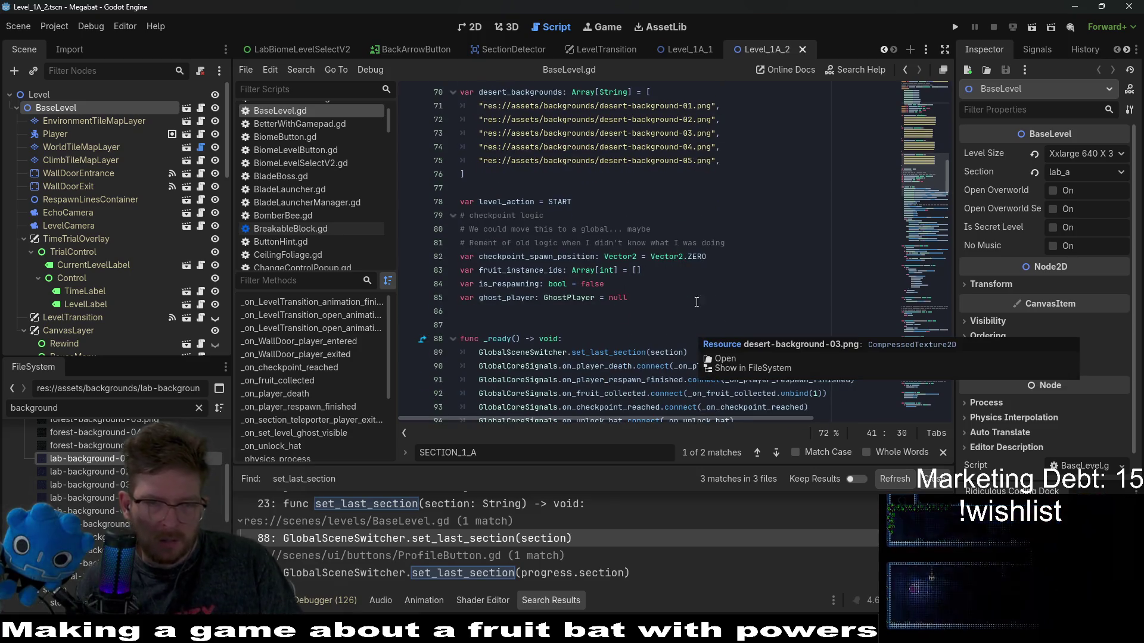
# Step: Review the set_last_section call on line 89 in _ready, then launch the Megabat project
pyautogui.scroll(-5, 700, 341)
pyautogui.click(557, 160)
pyautogui.doubleClick(610, 147)
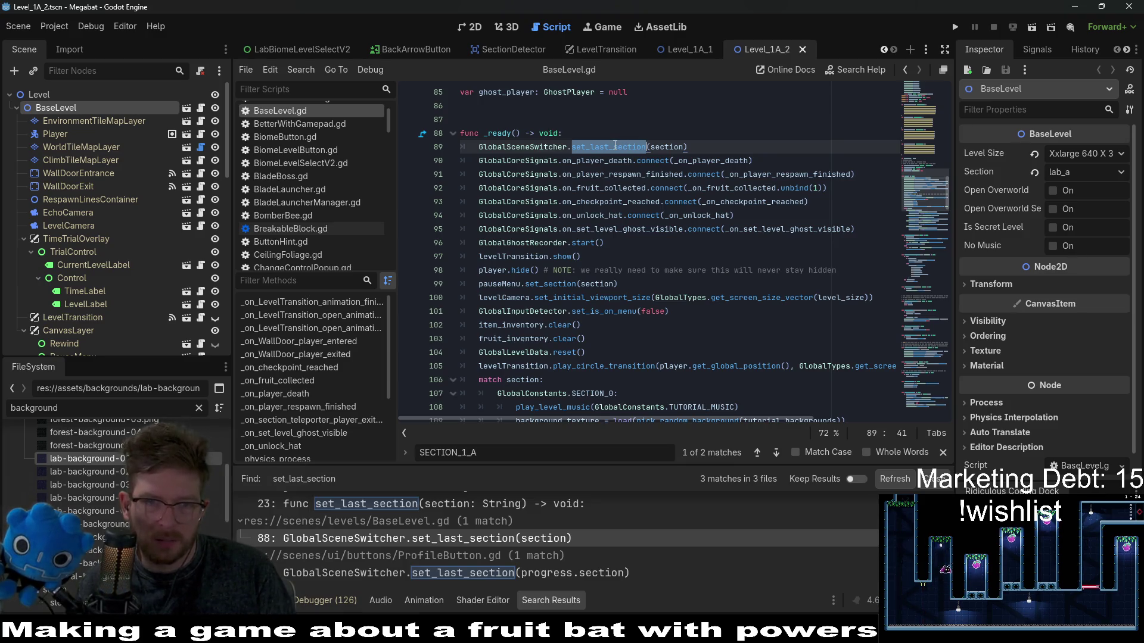
pyautogui.click(614, 147)
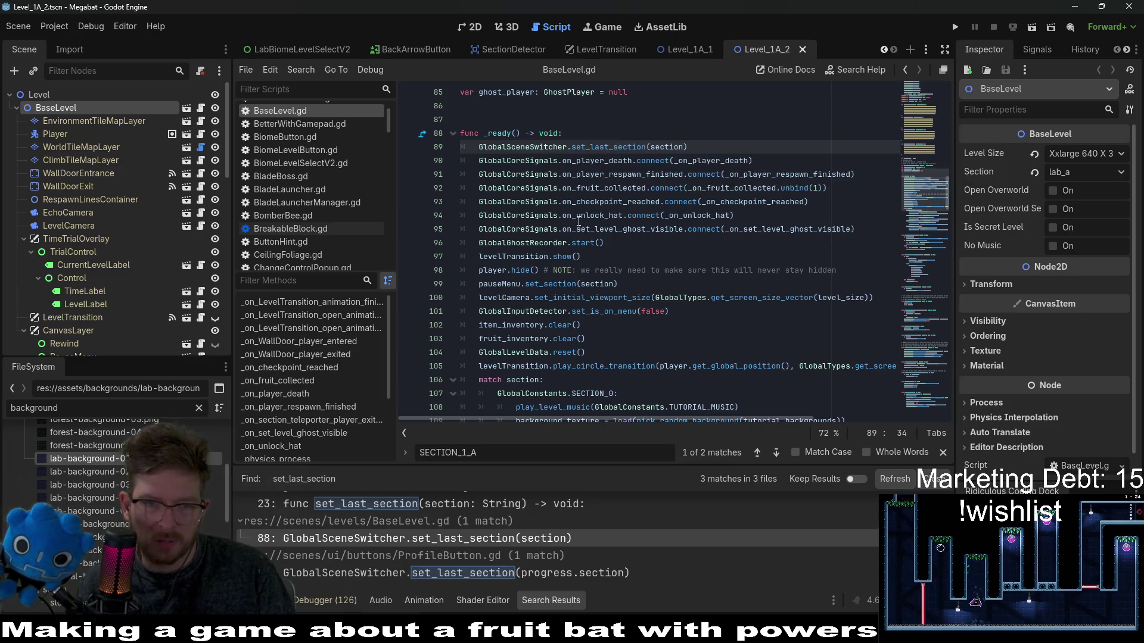
pyautogui.moveTo(578, 222)
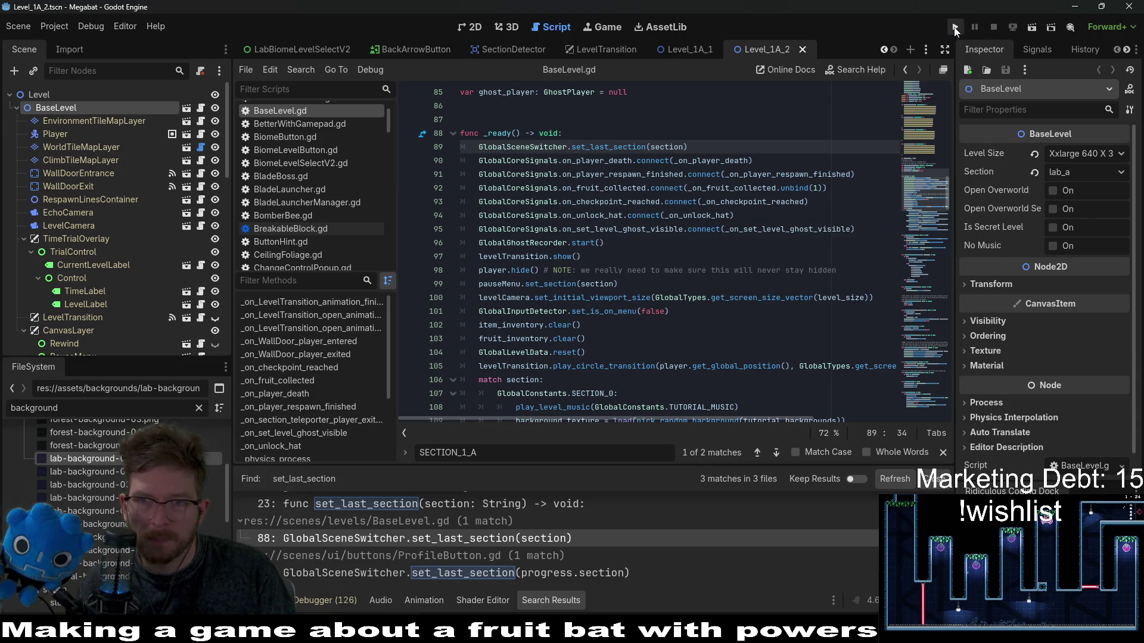
pyautogui.click(955, 28)
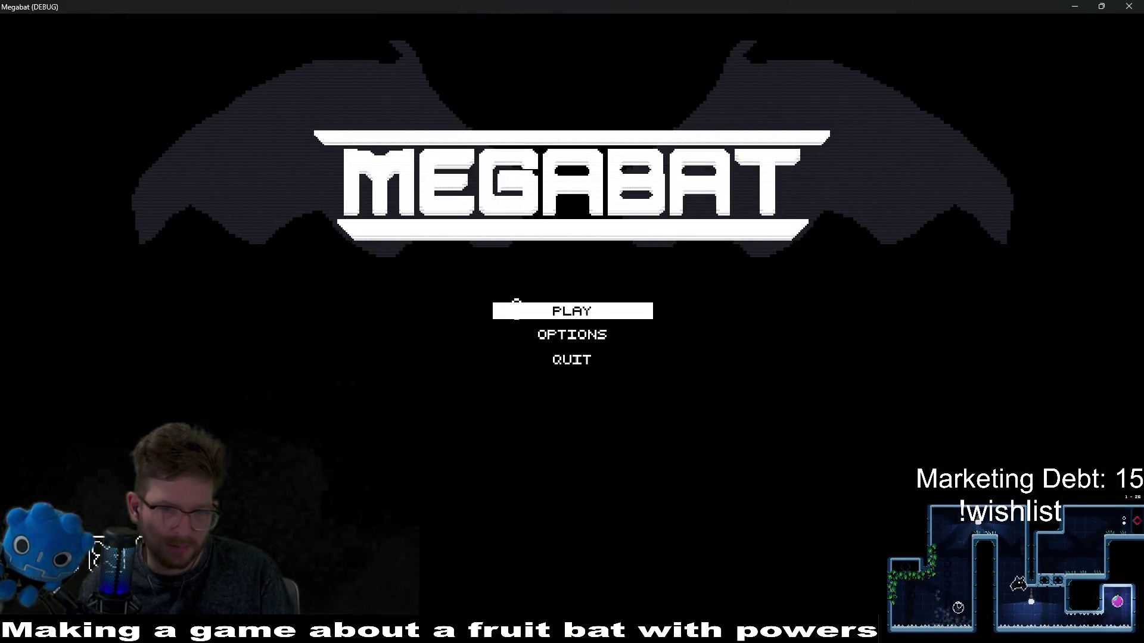
# Step: Continue the second save profile and fly the bat into the top-right goal
pyautogui.click(516, 309)
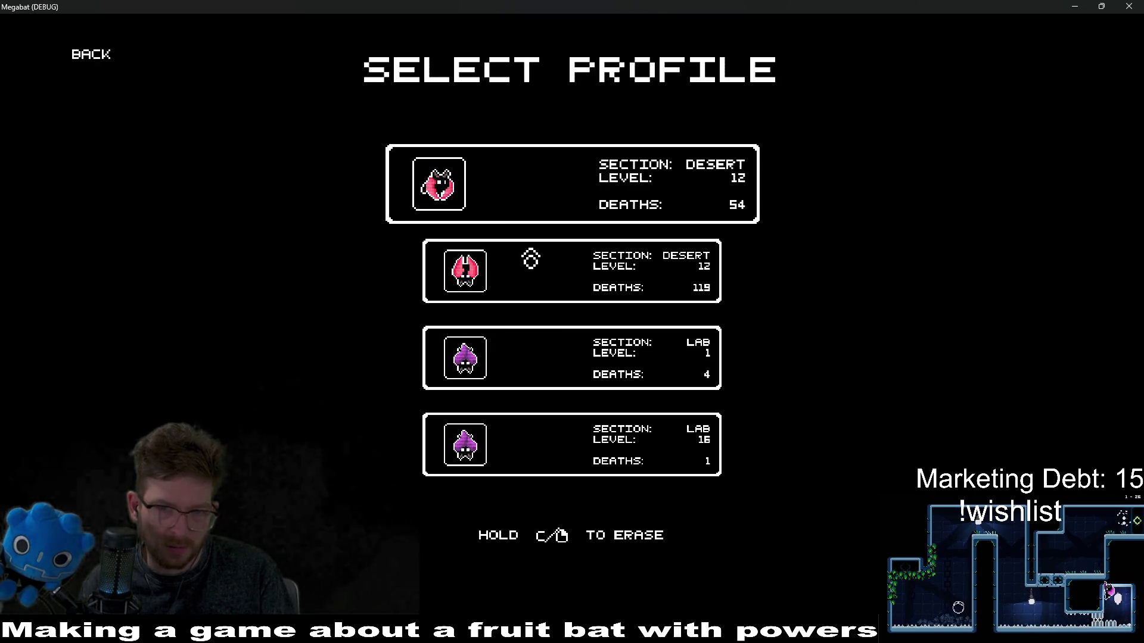
pyautogui.click(533, 254)
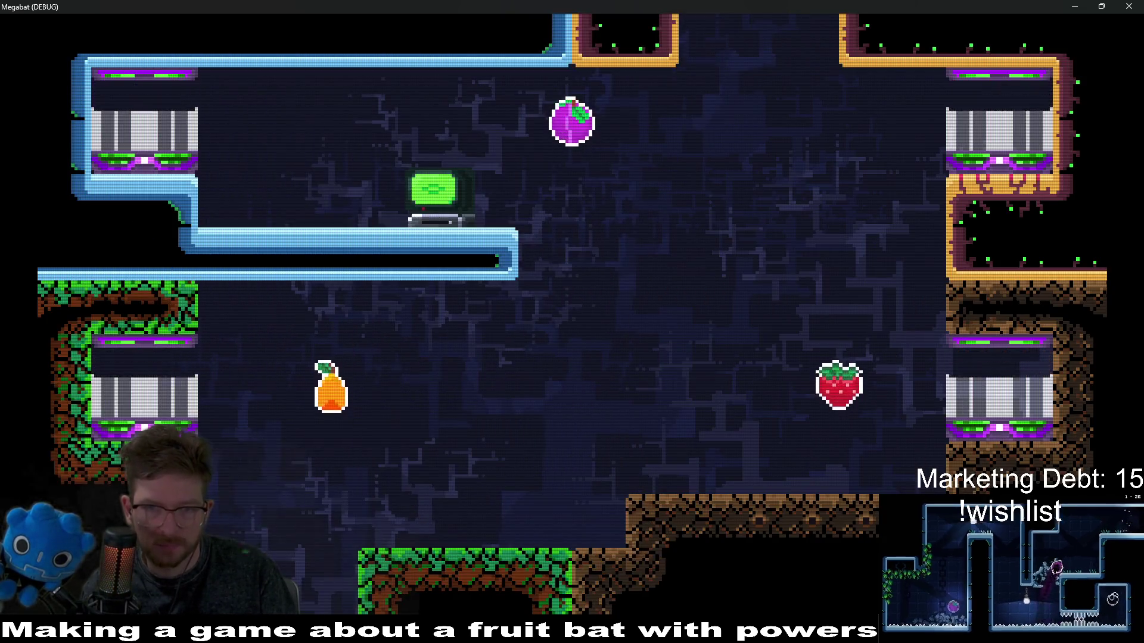
pyautogui.press('Up')
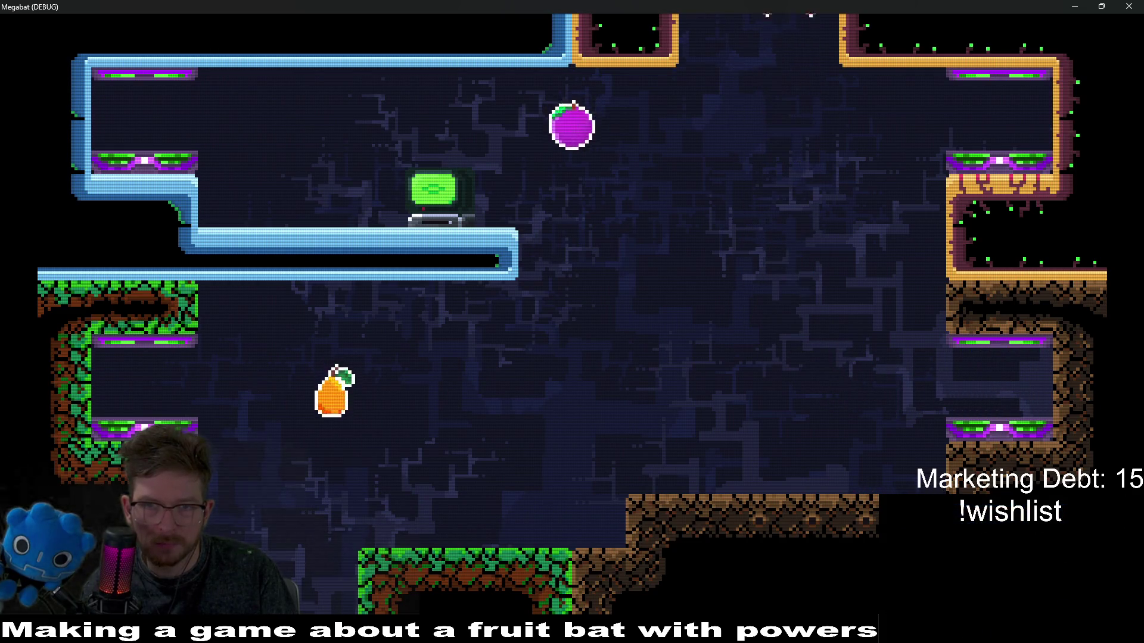
pyautogui.press('Right')
pyautogui.press('Up')
pyautogui.press('Right')
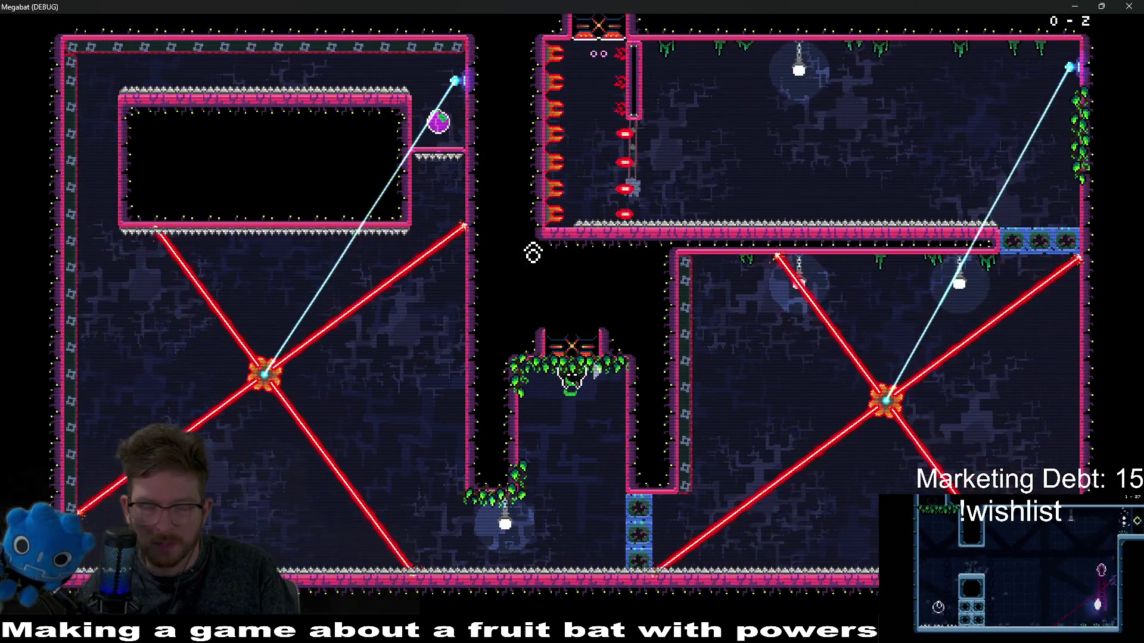
# Step: Enter the top dome's level from Level Select and move the bat left along the ledge
pyautogui.press('Escape')
pyautogui.press('Down')
pyautogui.press('Down')
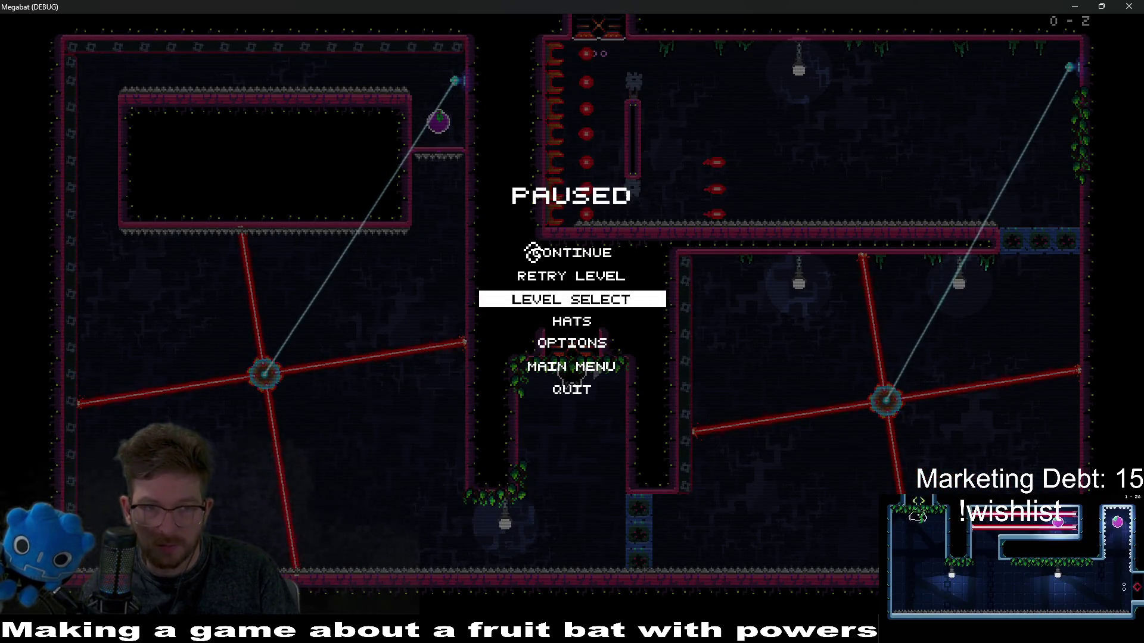
pyautogui.press('Return')
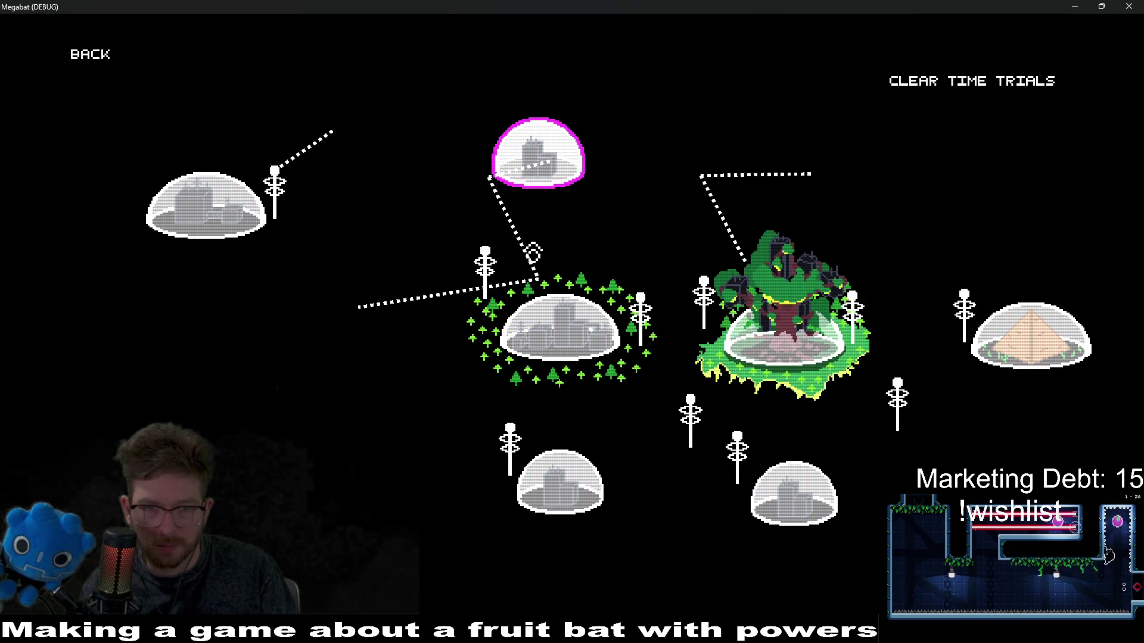
pyautogui.press('Return')
pyautogui.press('Left')
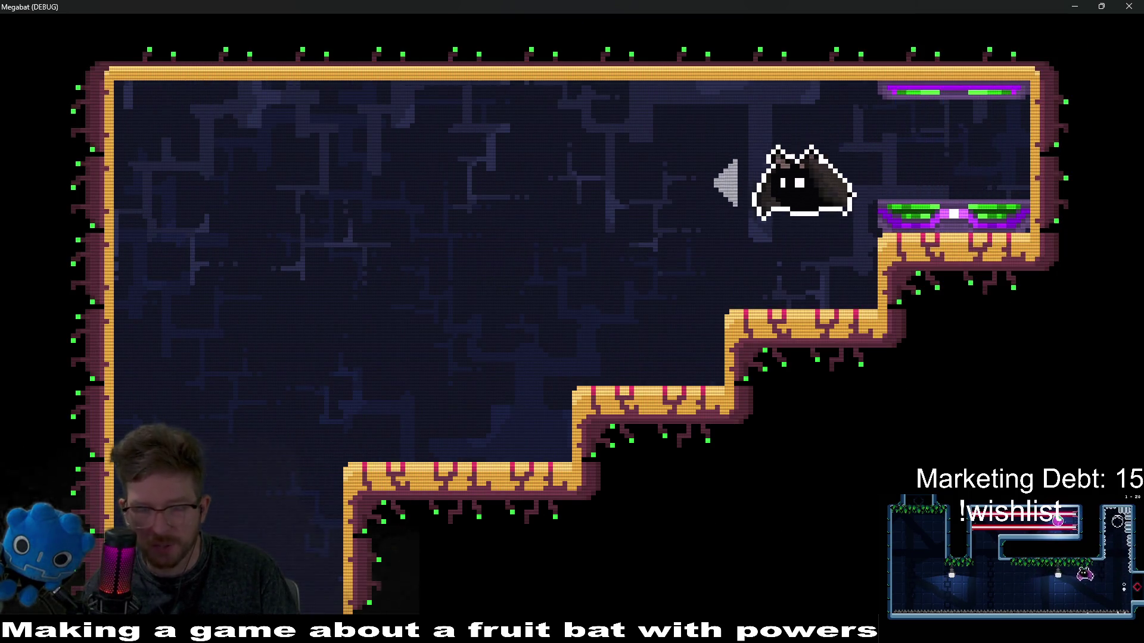
pyautogui.press('Left')
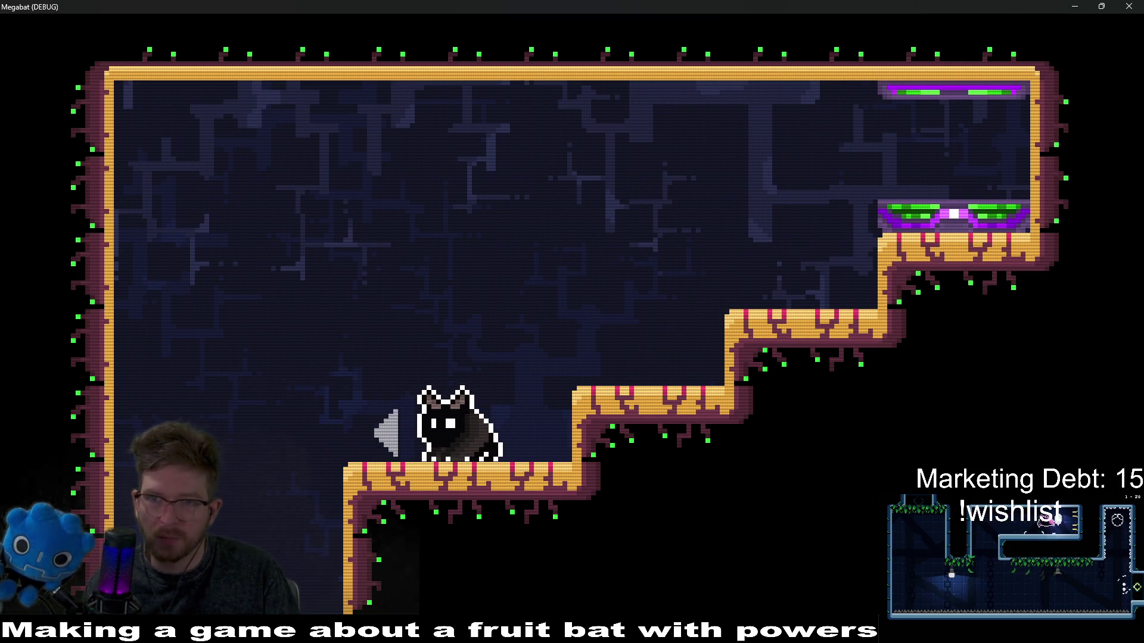
# Step: Close the game, check the SECTION_1_A match on BaseLevel.gd line 110, and switch to the task board
pyautogui.hotkey('alt', 'F4')
pyautogui.scroll(-10, 563, 308)
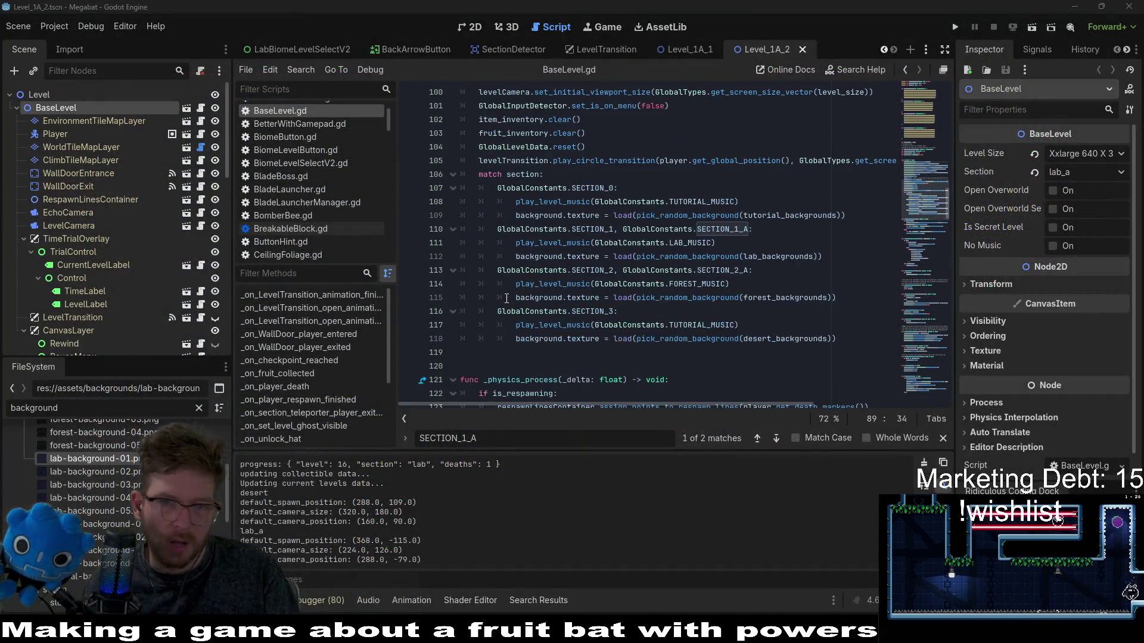
pyautogui.click(751, 229)
pyautogui.scroll(3, 715, 358)
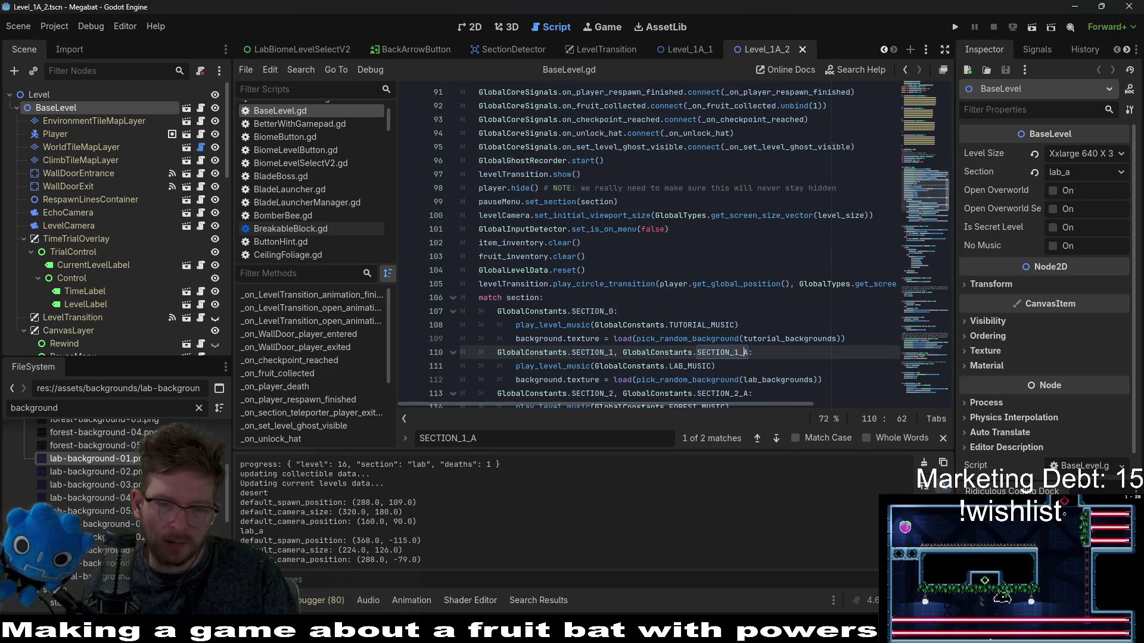
pyautogui.hotkey('alt', 'Tab')
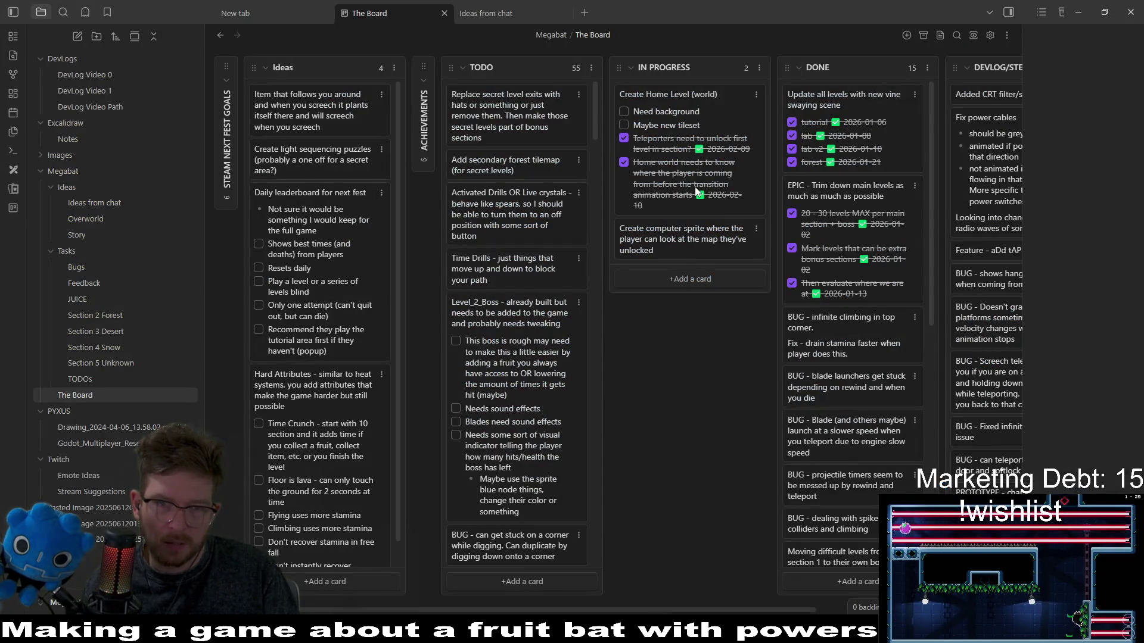
# Step: Add a checklist item 'Profile selector is set' to the Create Home Level (world) card
pyautogui.doubleClick(684, 202)
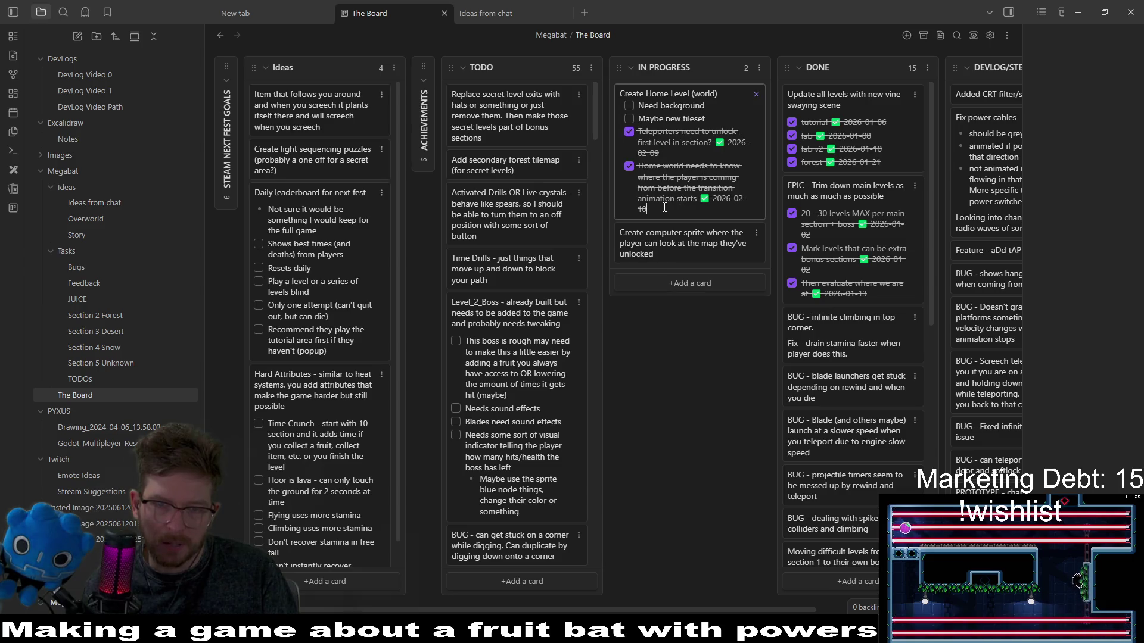
pyautogui.hotkey('shift', 'Return')
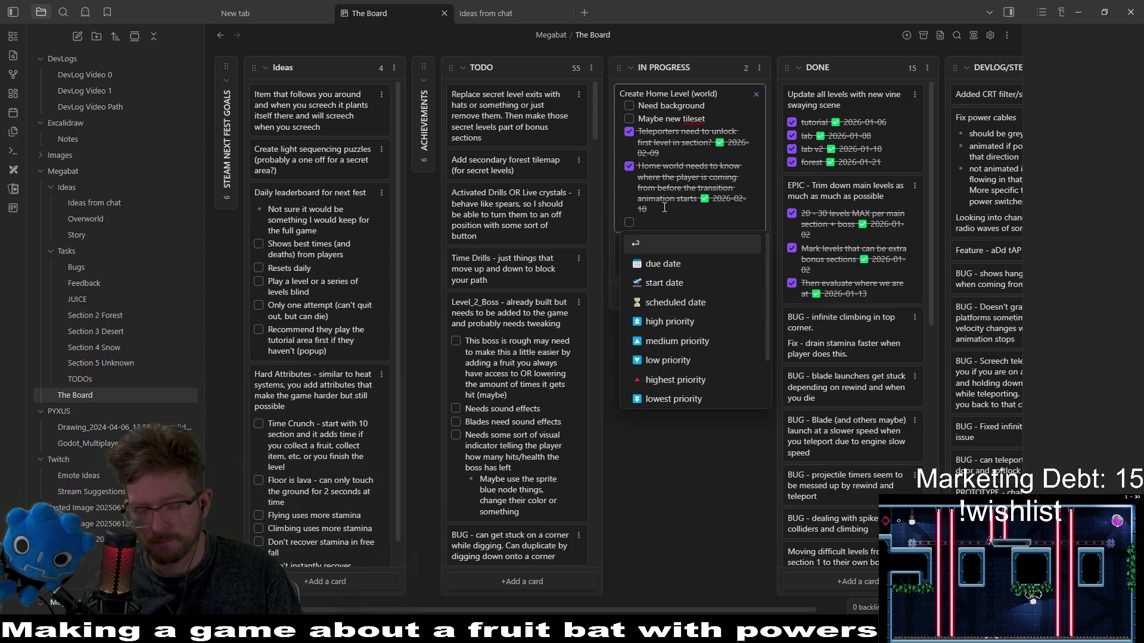
pyautogui.write('Prof')
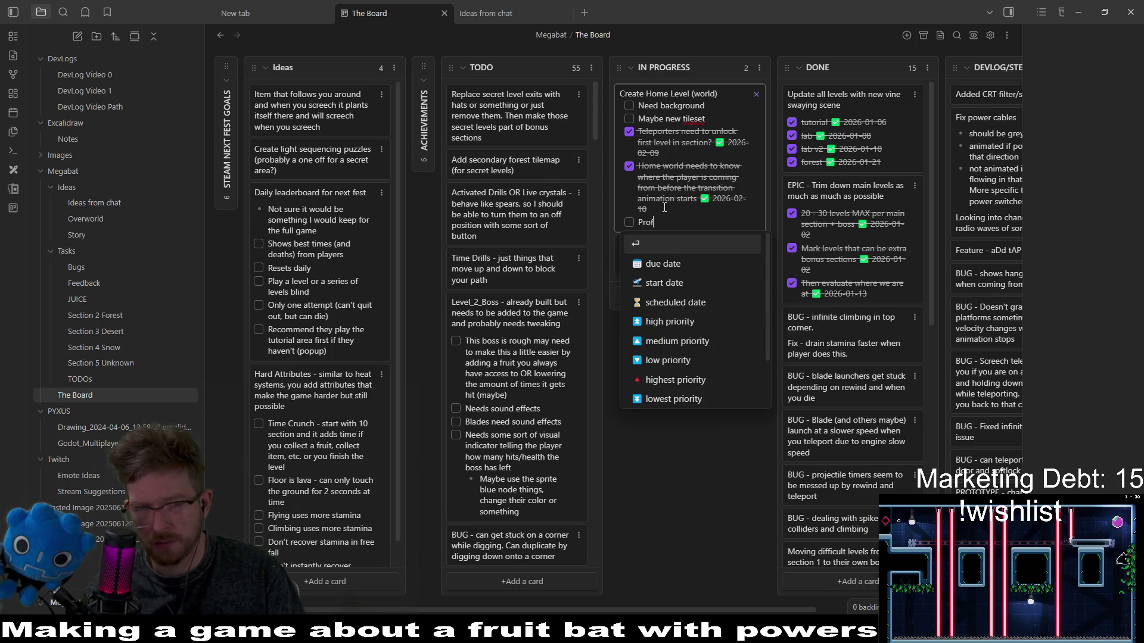
pyautogui.write('ile ')
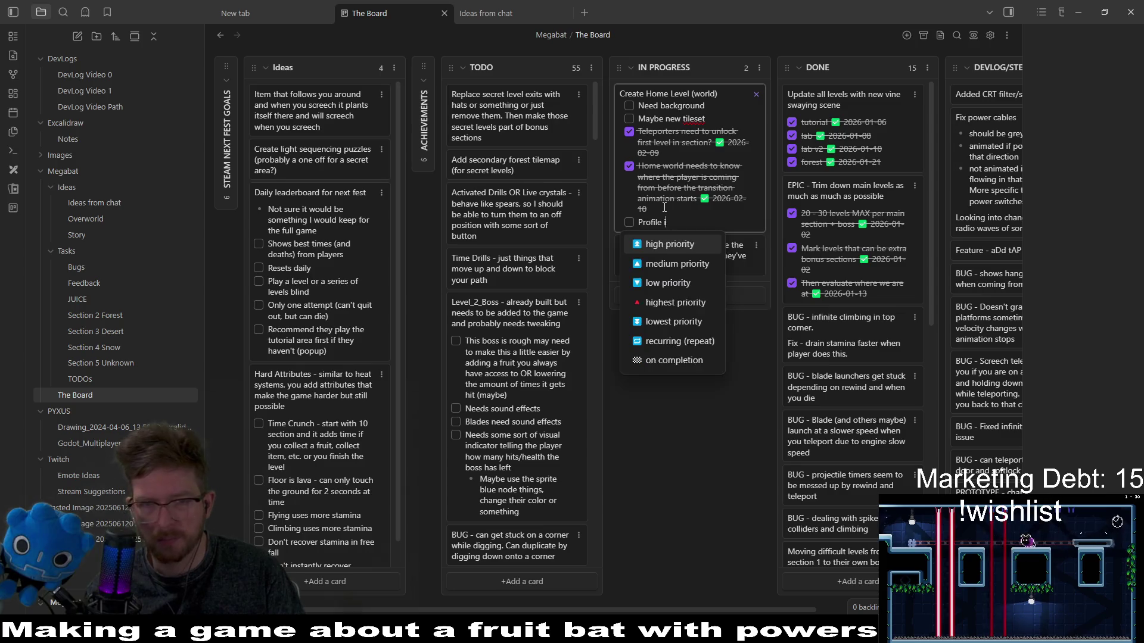
pyautogui.write('selector is setting the')
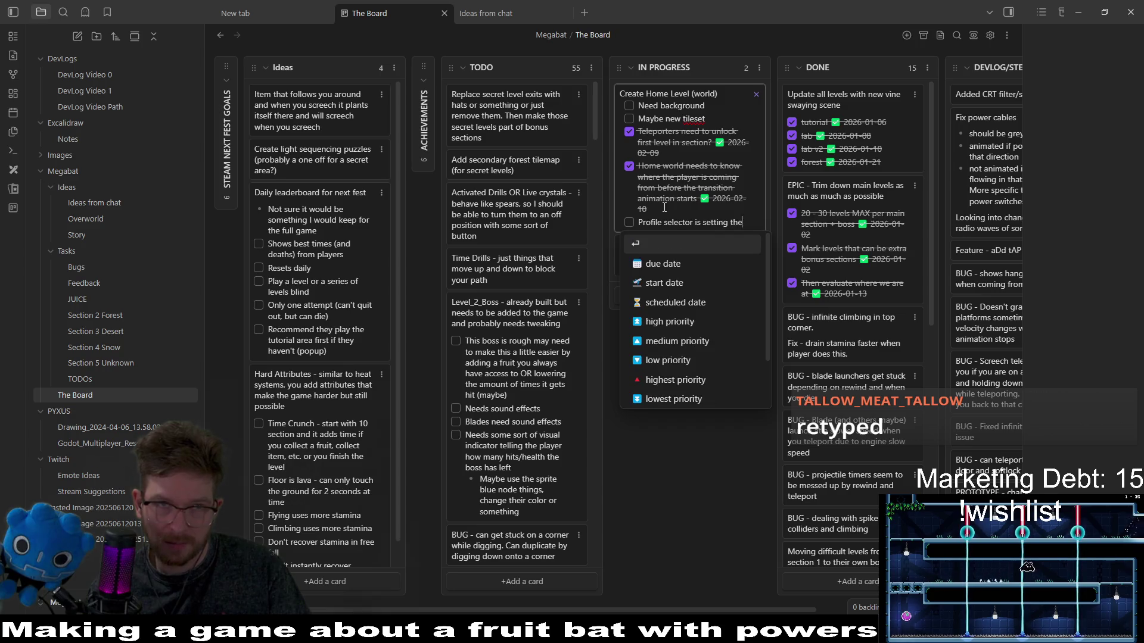
# Step: Finish the Create Home Level item: last_section may not save properly in bonus areas OR isn't grabbed correctly
pyautogui.write(' last section')
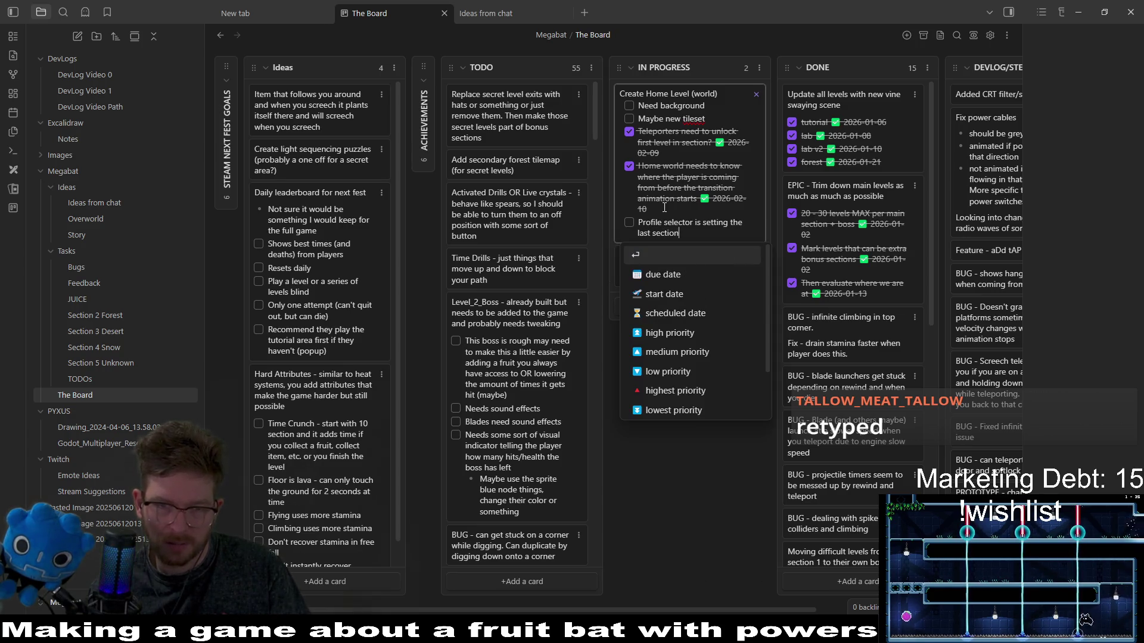
pyautogui.write(' from save data')
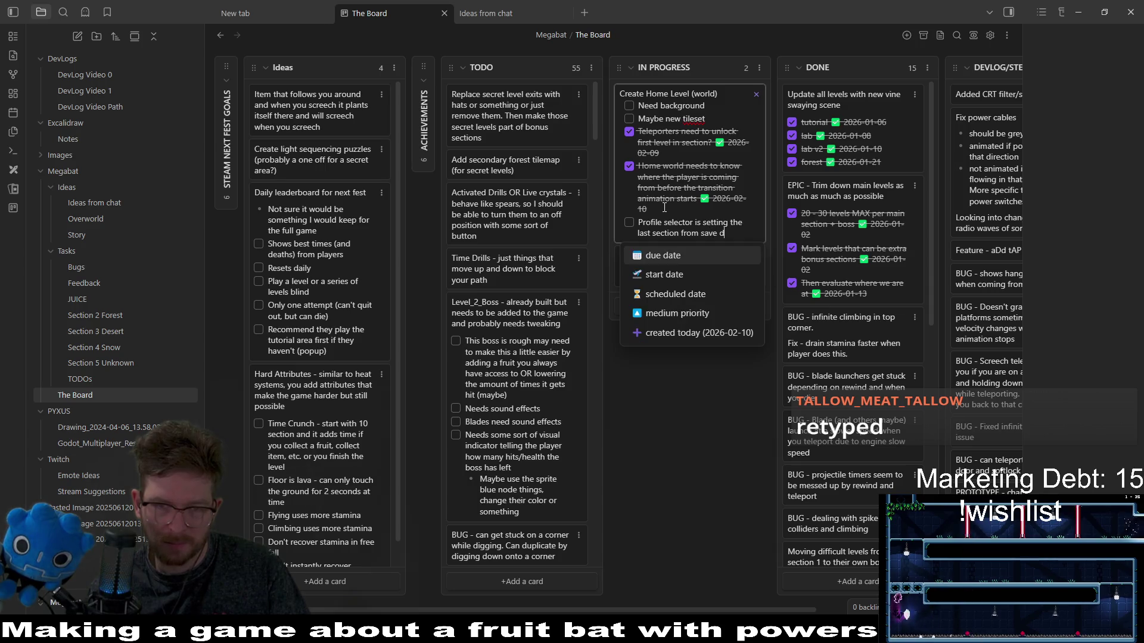
pyautogui.write(' BUT ')
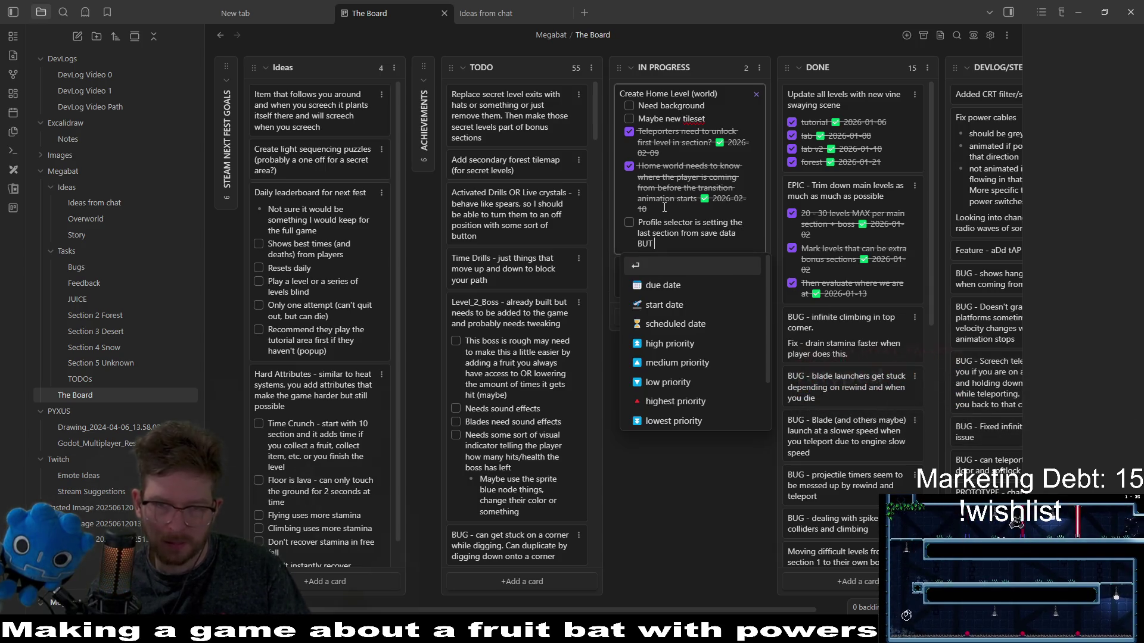
pyautogui.write("I don't t")
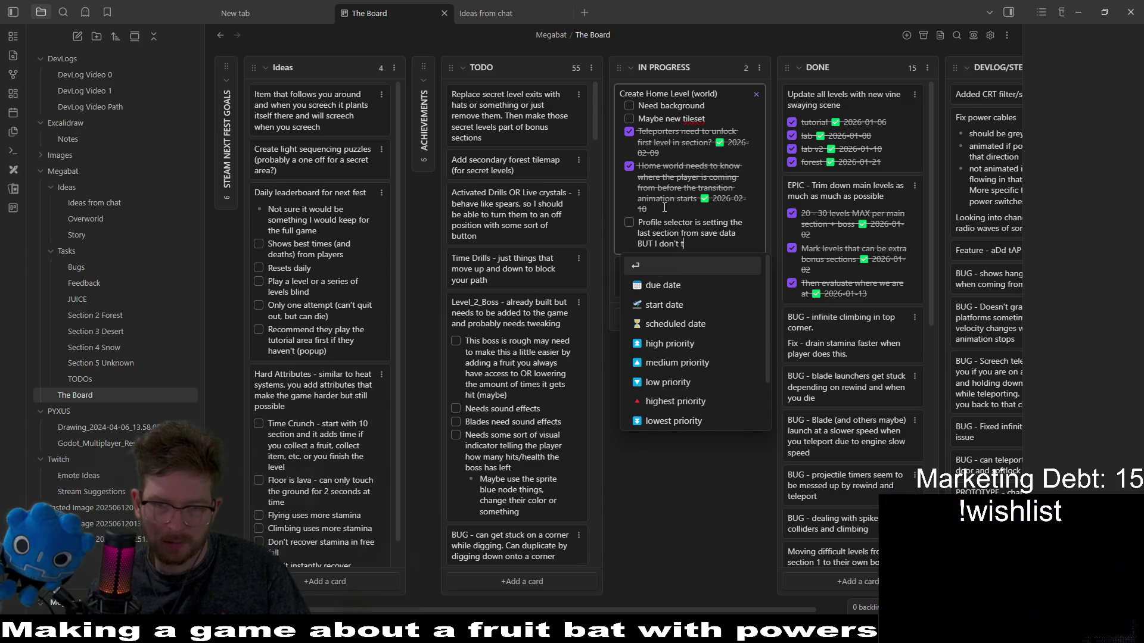
pyautogui.write('hink the l')
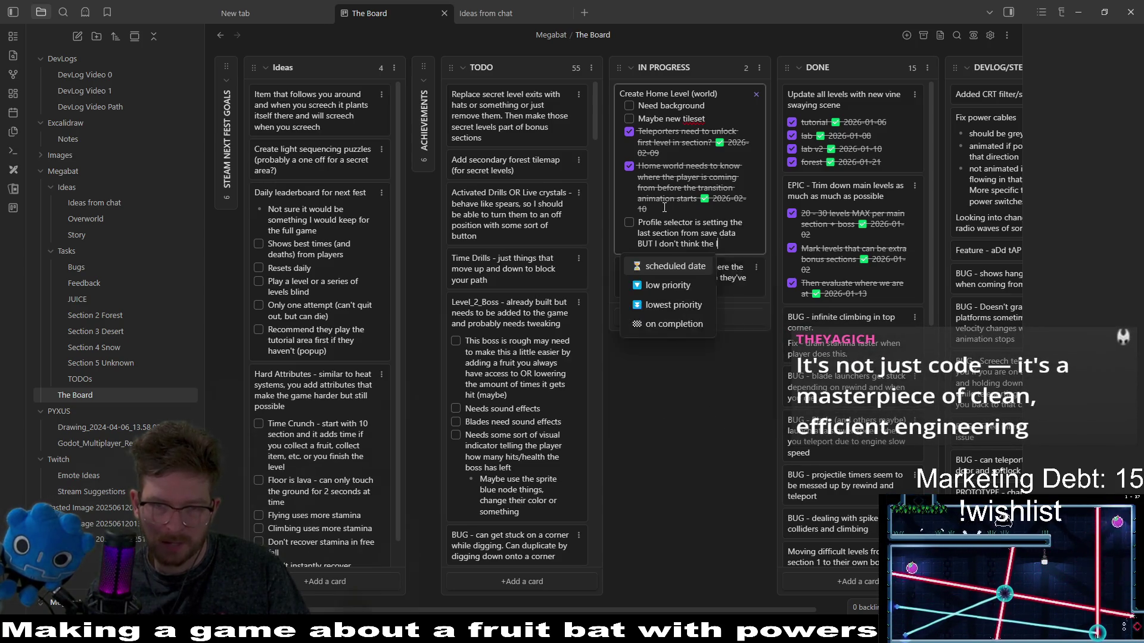
pyautogui.write('ast_section i')
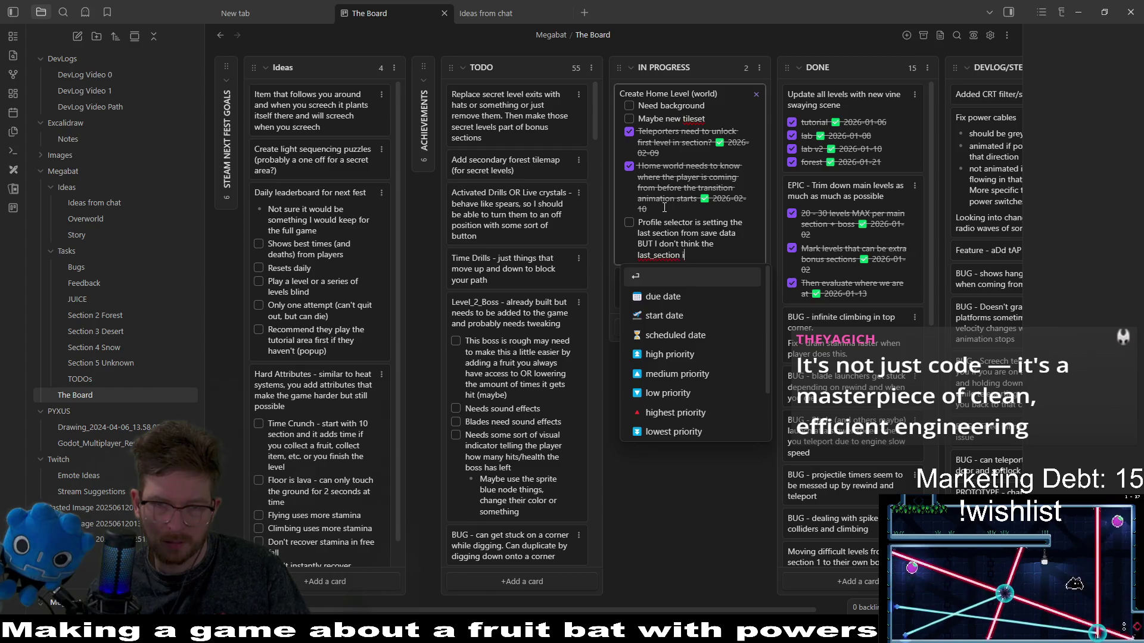
pyautogui.write('s getting')
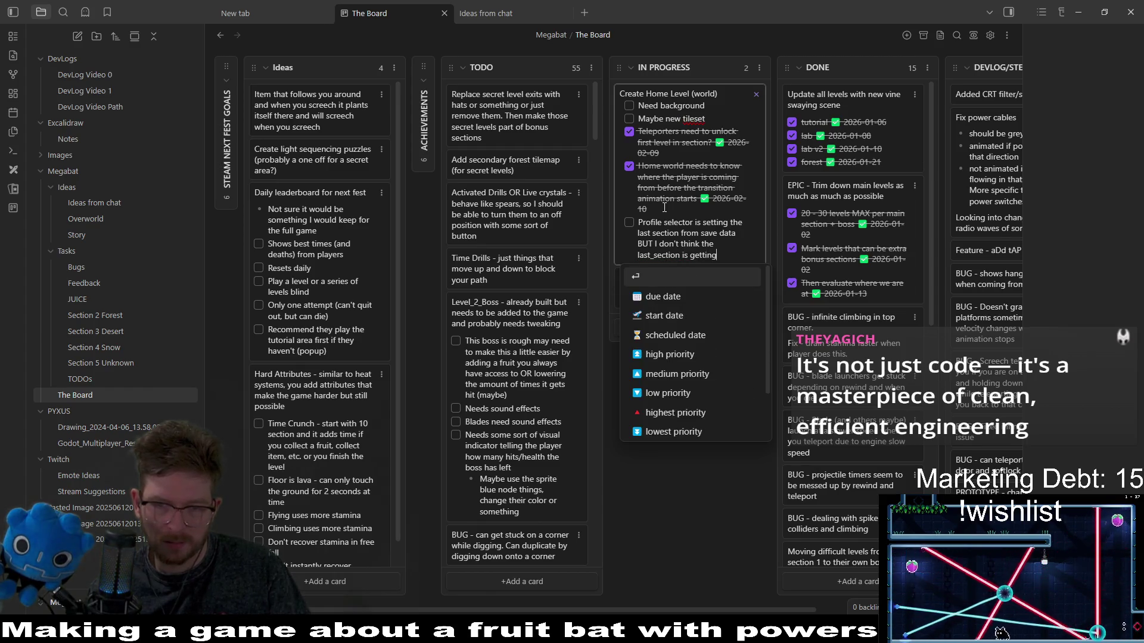
pyautogui.write(' saved properly')
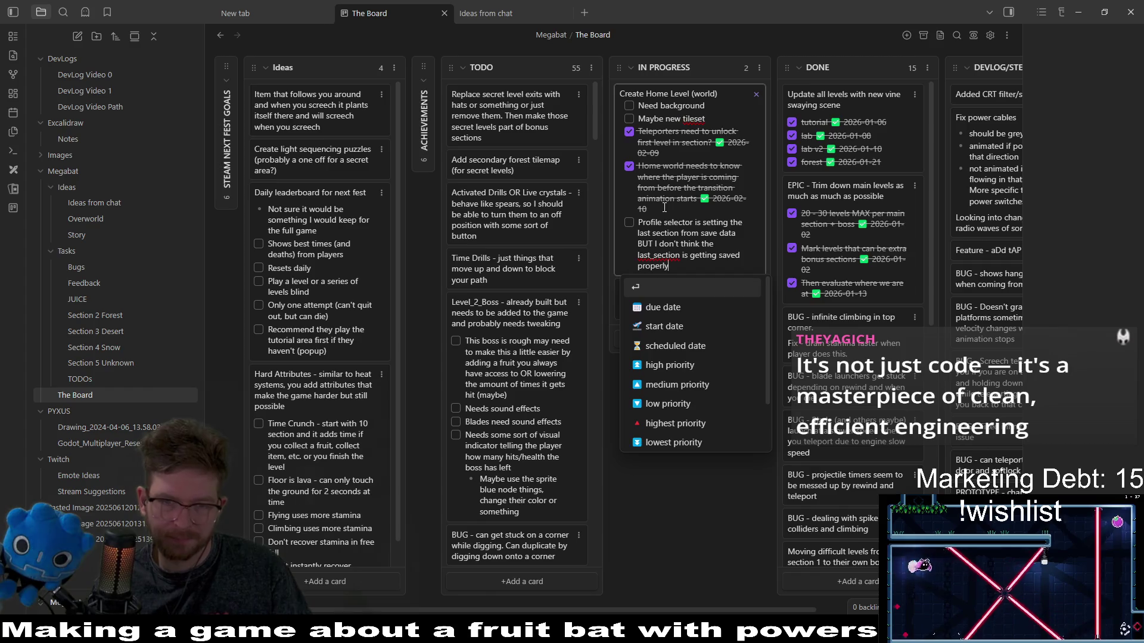
pyautogui.write(' wh')
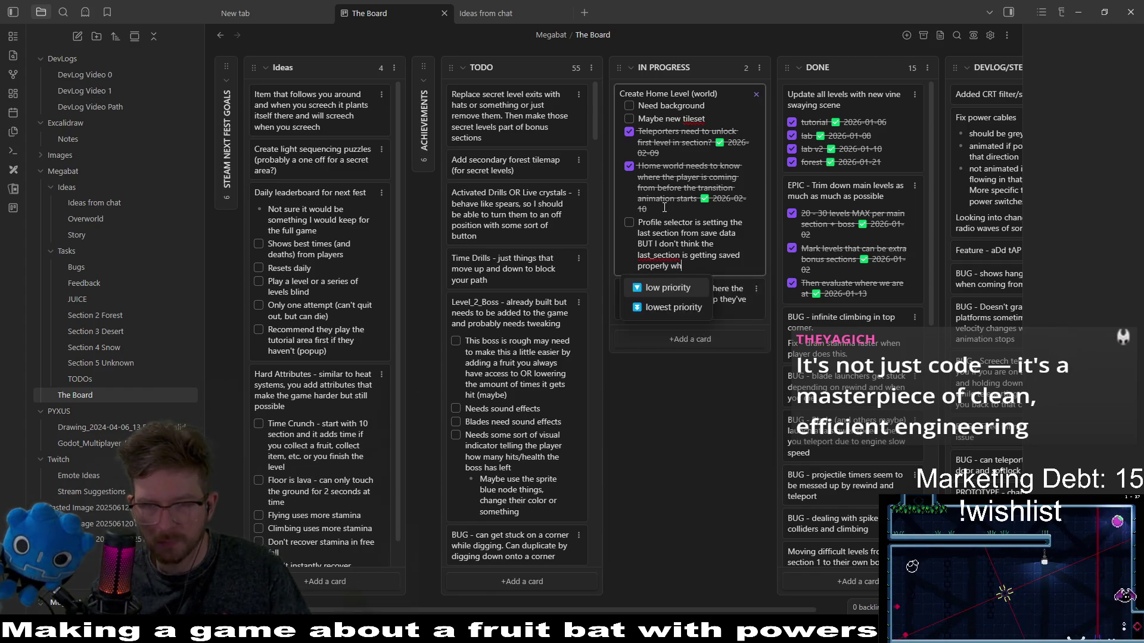
pyautogui.press('BackSpace')
pyautogui.press('BackSpace')
pyautogui.write('in bo')
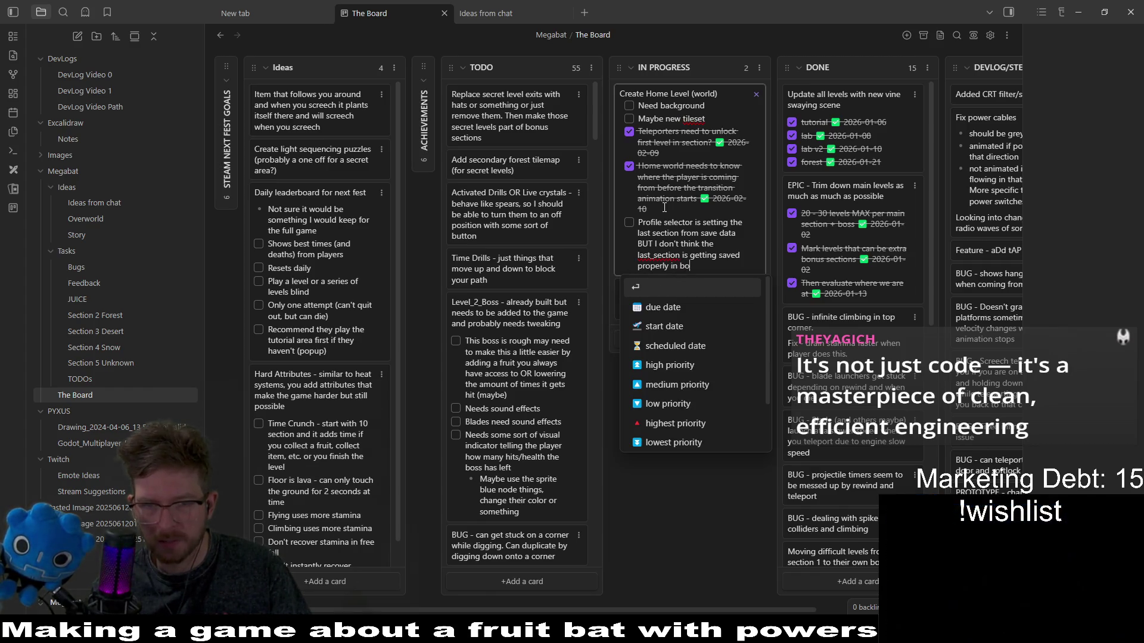
pyautogui.write('nus areas ')
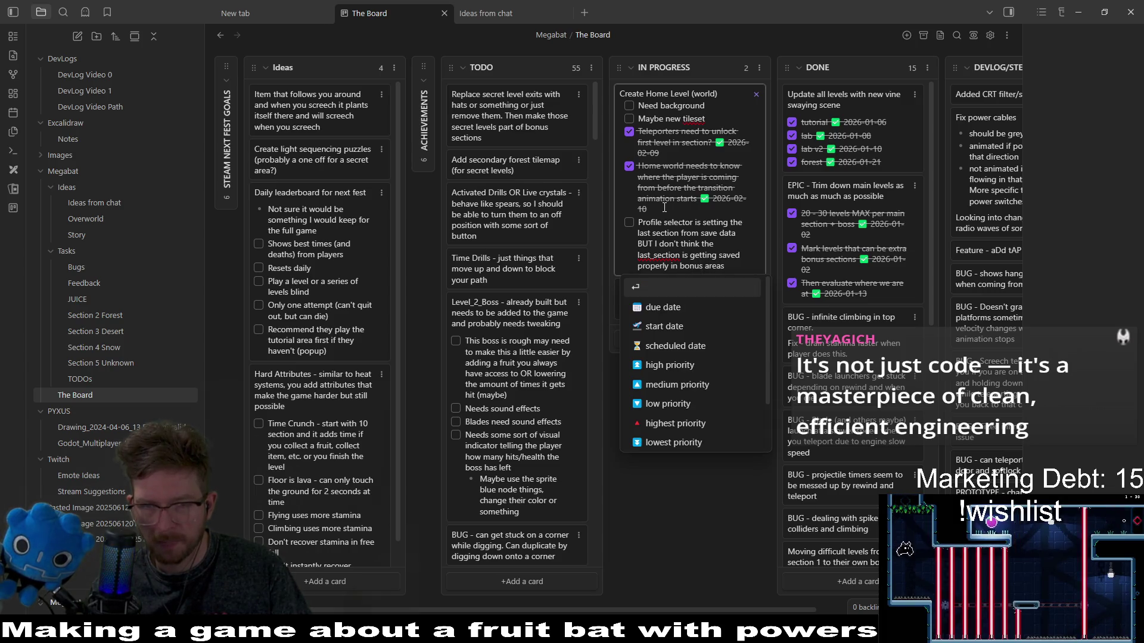
pyautogui.write('or not')
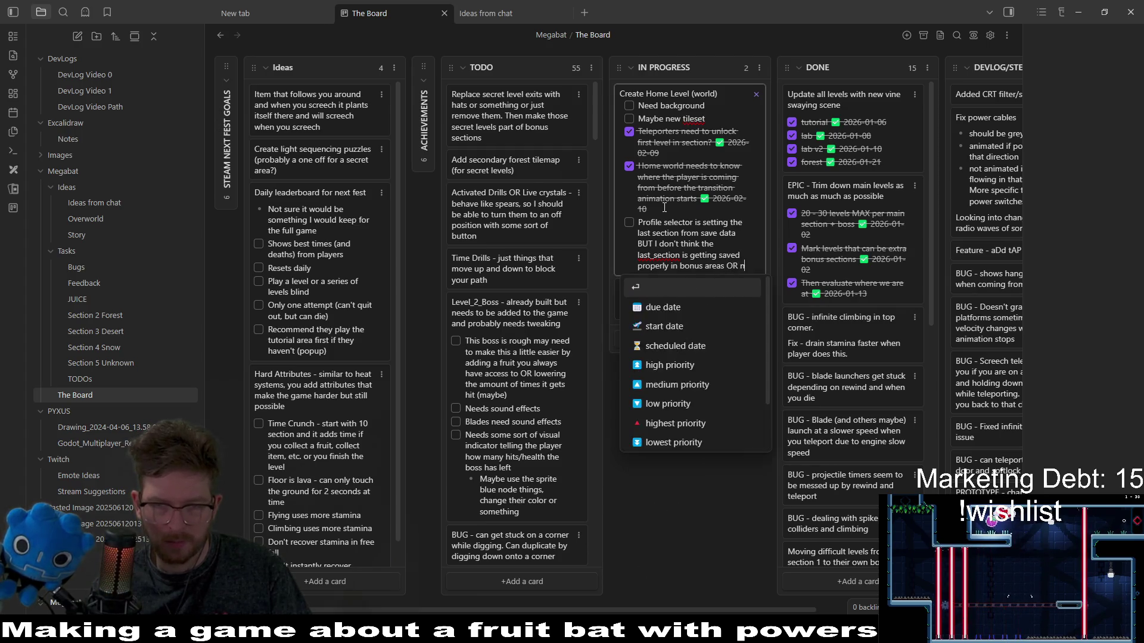
pyautogui.press('BackSpace')
pyautogui.press('BackSpace')
pyautogui.press('BackSpace')
pyautogui.write('OR not grabbing')
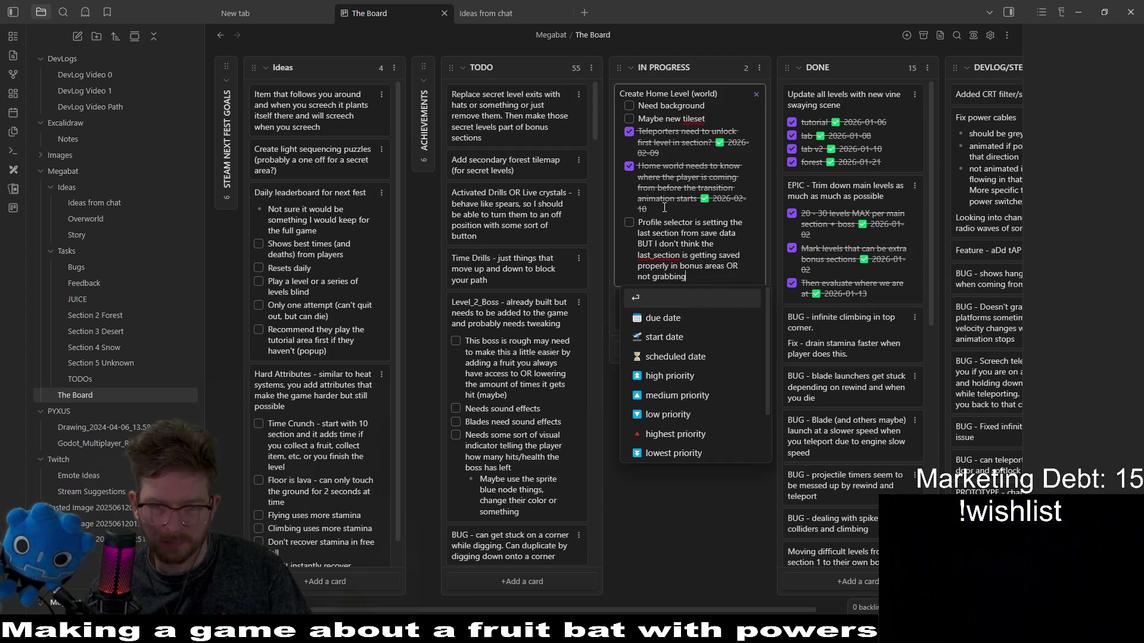
pyautogui.write(' it correectly')
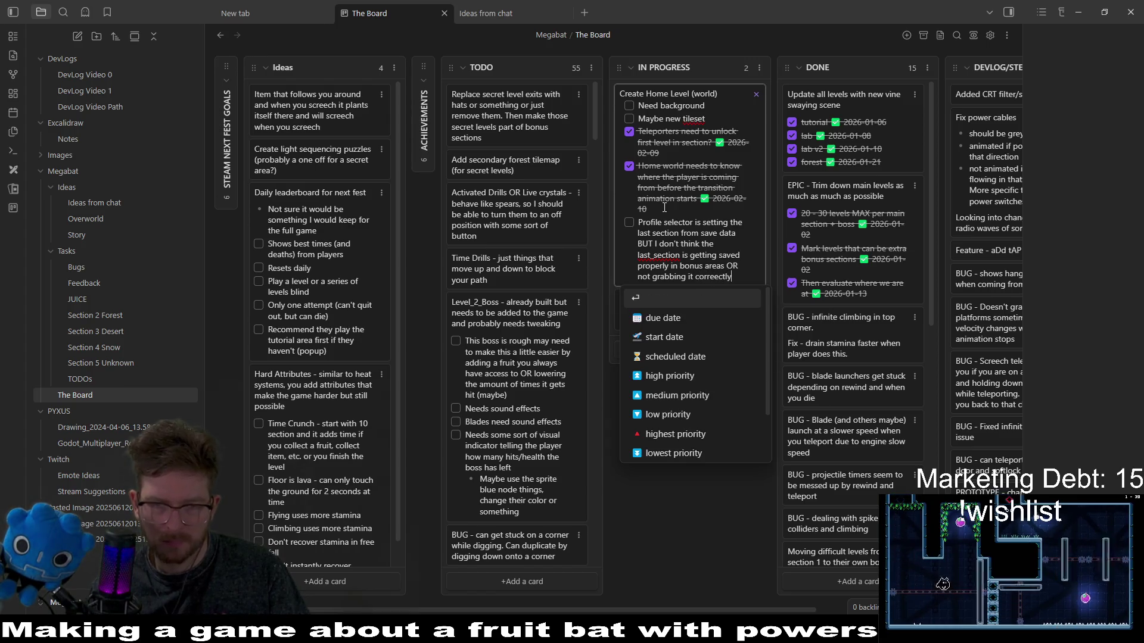
pyautogui.press('Return')
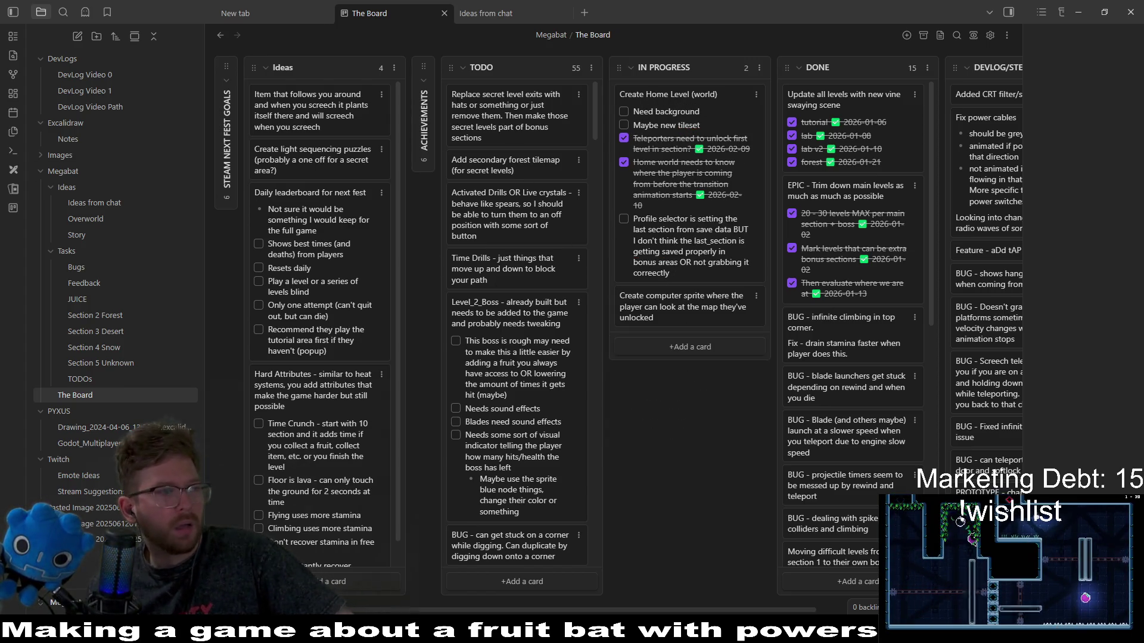